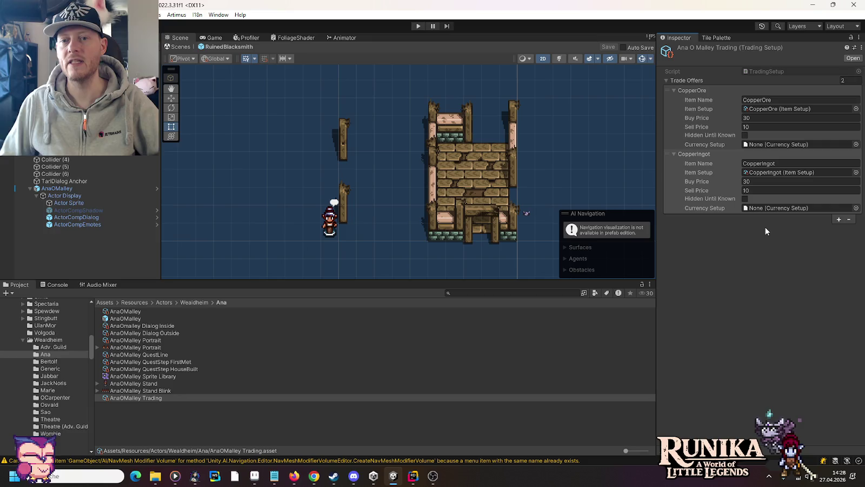
Set CopperIngot's trade offer sell price to 24 and buy price to 45
left_click(756, 191)
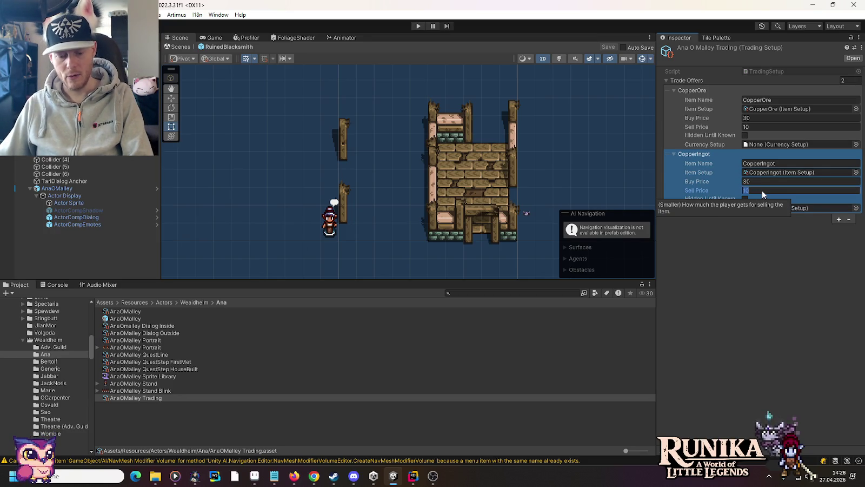
type("24")
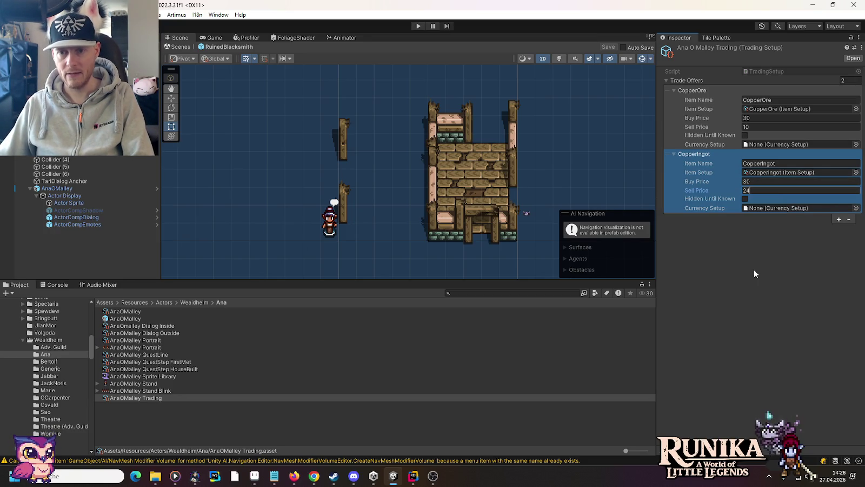
left_click(756, 189)
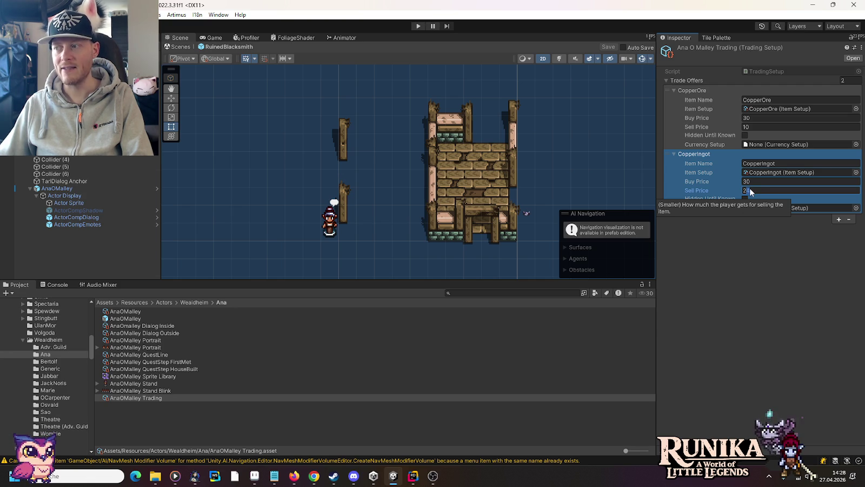
left_click(750, 183)
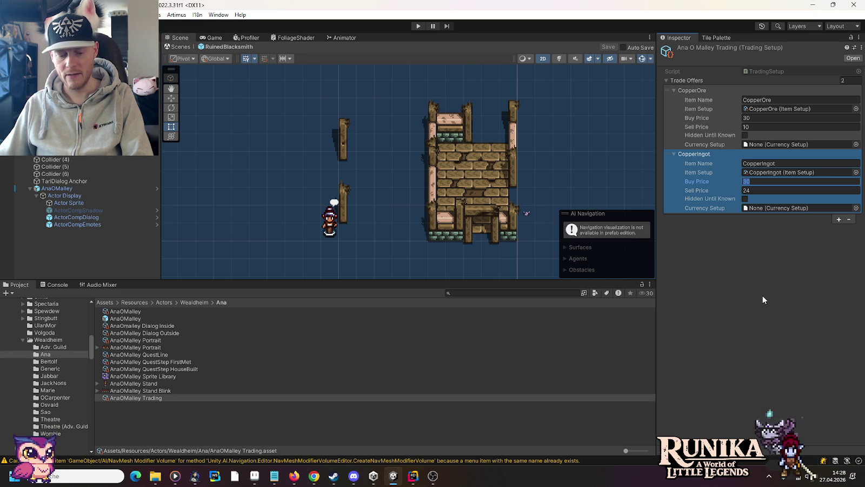
type("45")
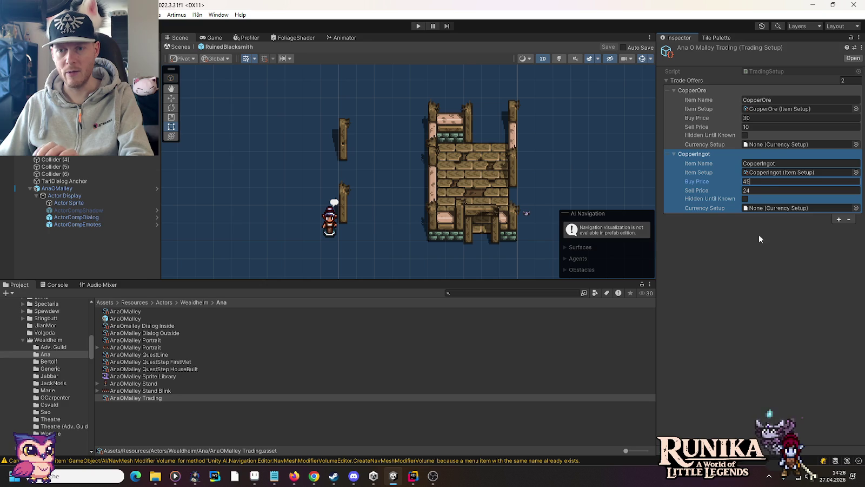
left_click(753, 182)
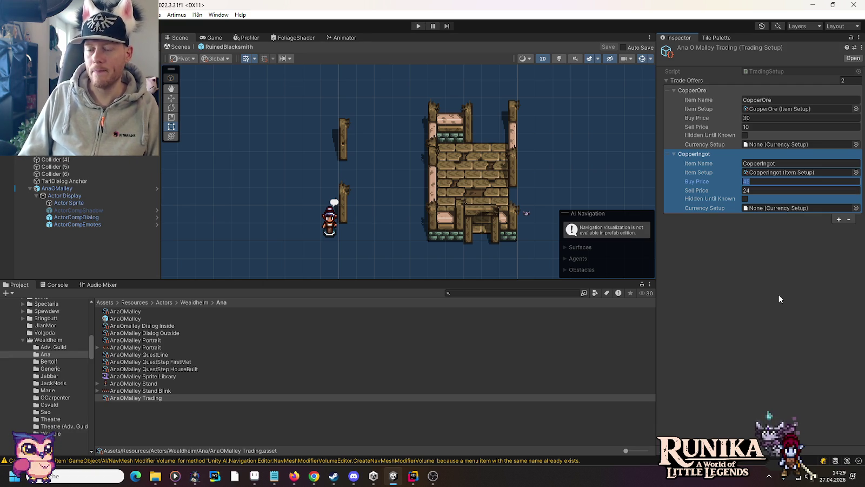
Change CopperOre's buy price to 20 and CopperIngot's buy price to 60
left_click(763, 118)
type("2")
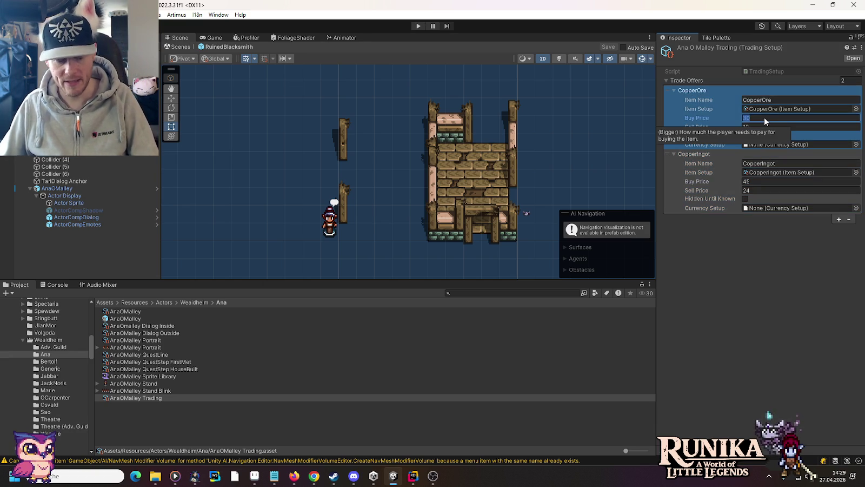
type("0")
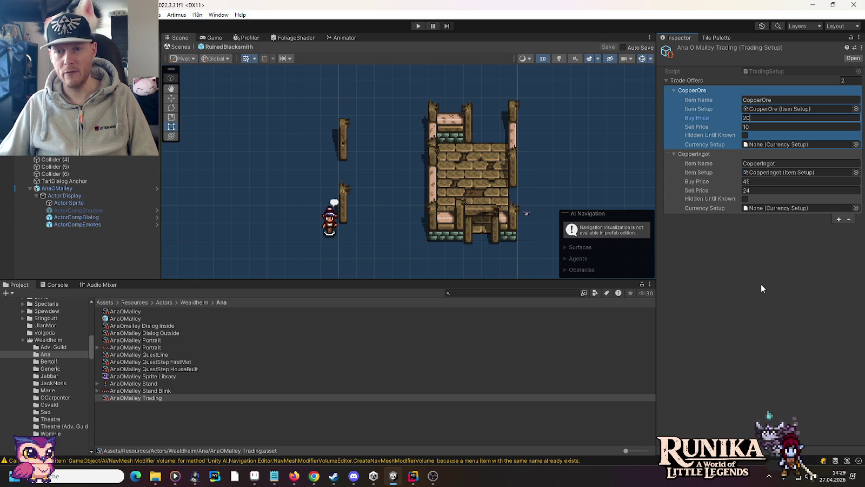
left_click(750, 181)
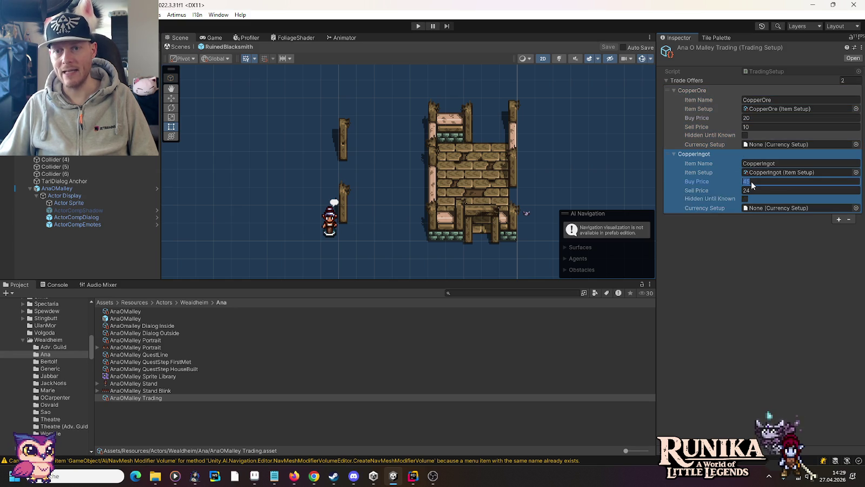
type("60")
left_click(756, 280)
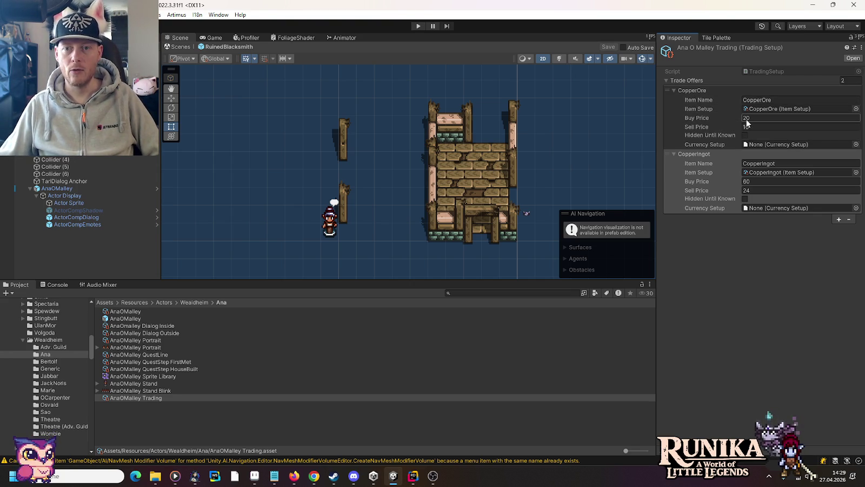
mouse_move(746, 123)
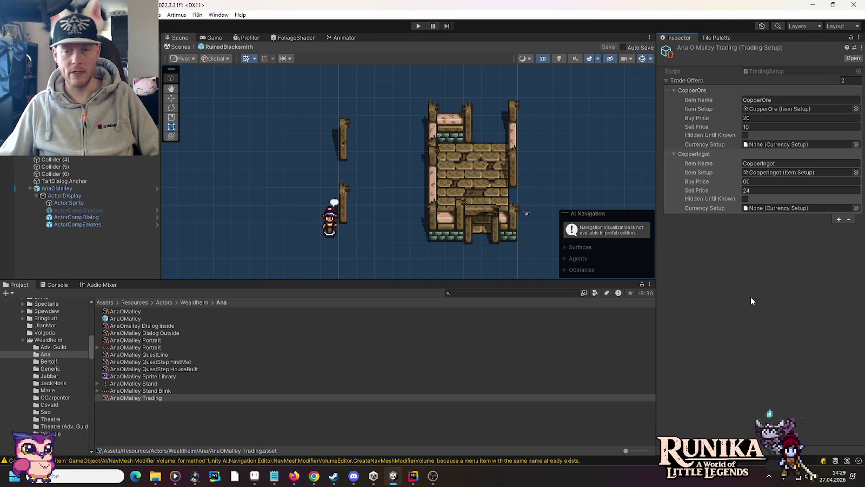
left_click(750, 184)
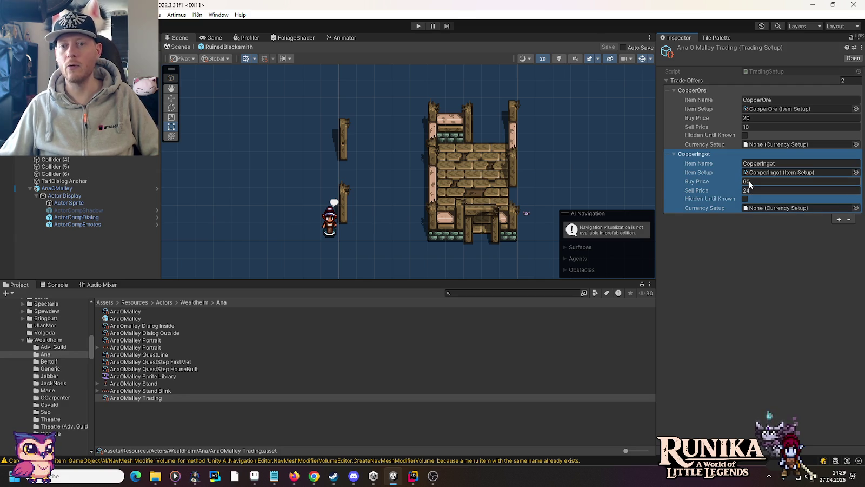
left_click(750, 297)
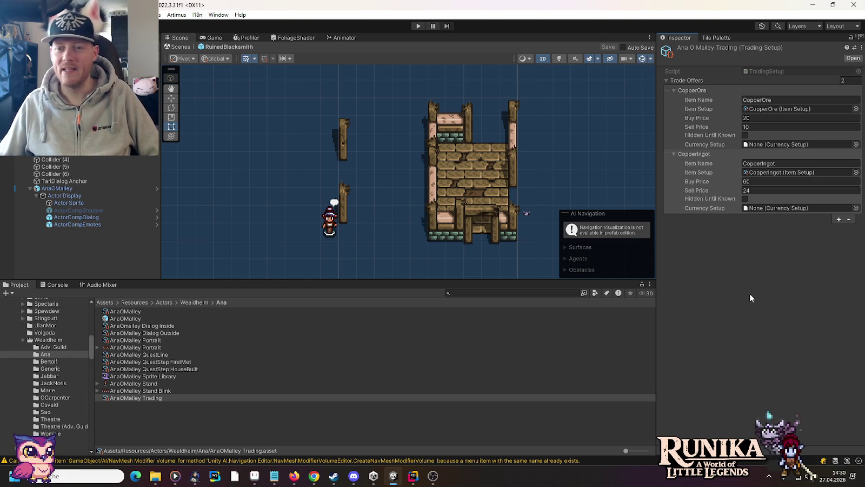
Add a third trade offer using the IronOre item setup and name it IronOre
left_click(839, 220)
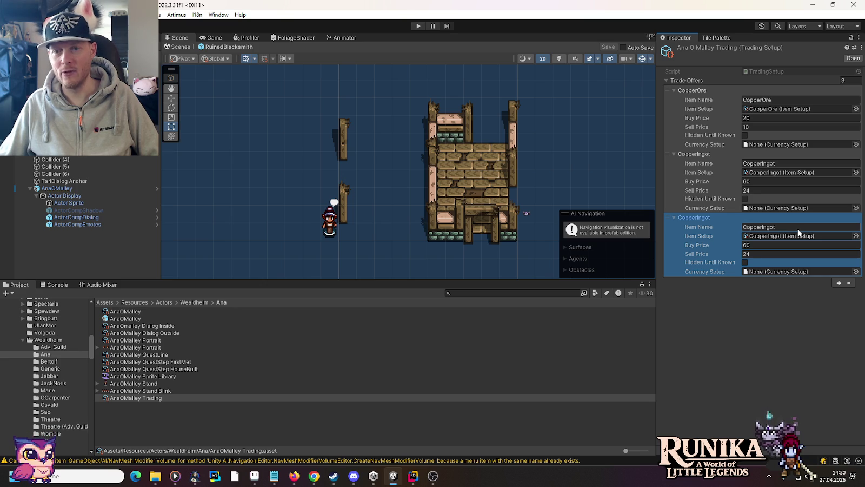
left_click(855, 236)
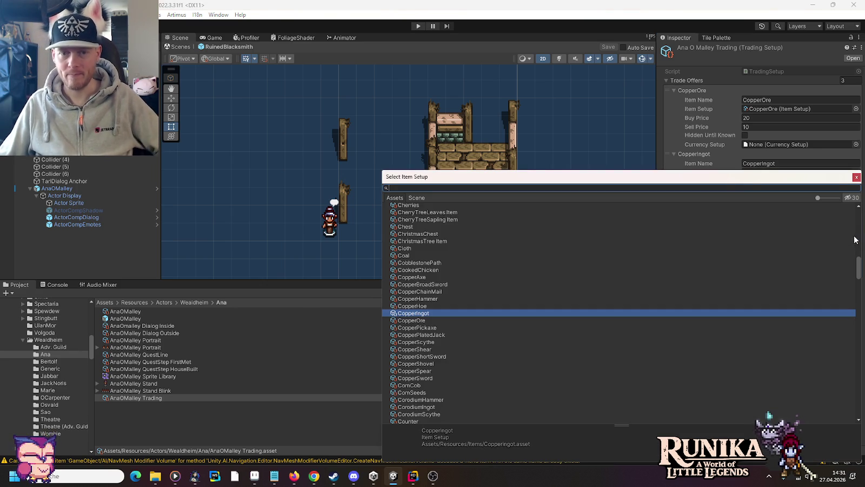
type("iron")
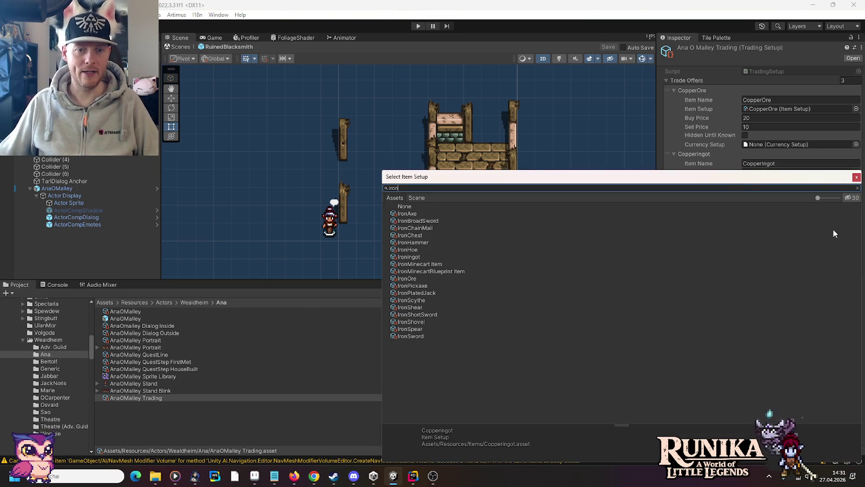
double_click(424, 279)
left_click(810, 224)
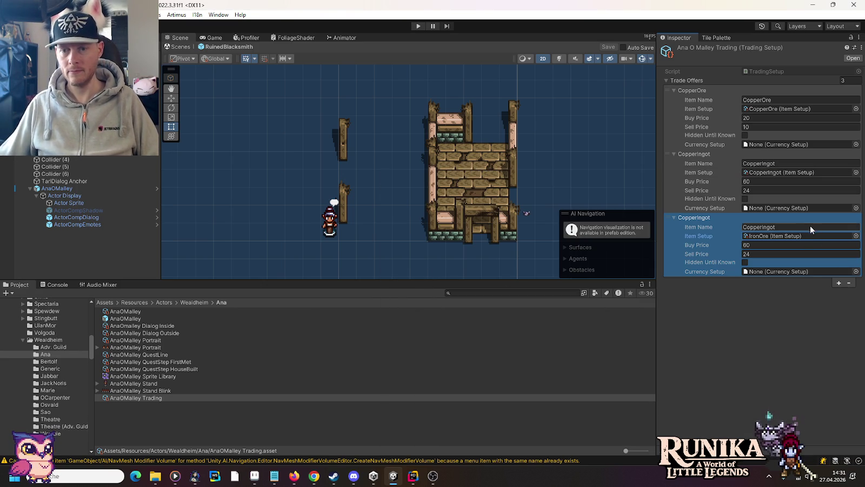
type("IronOre")
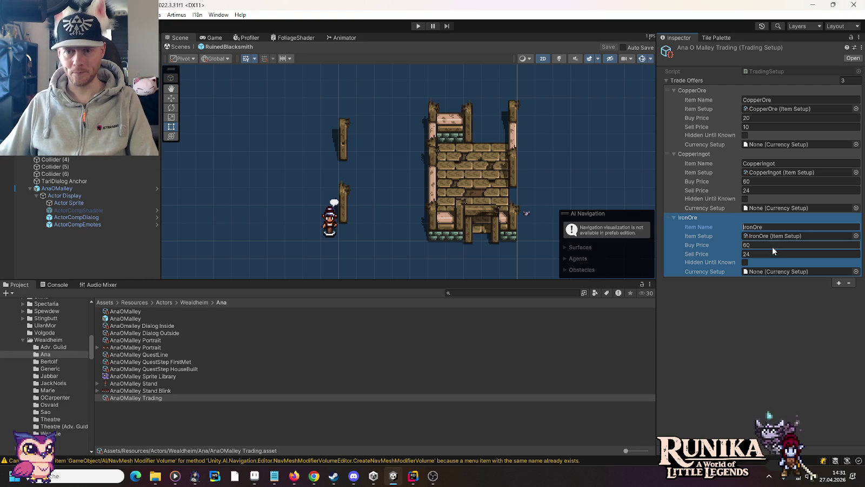
left_click(771, 250)
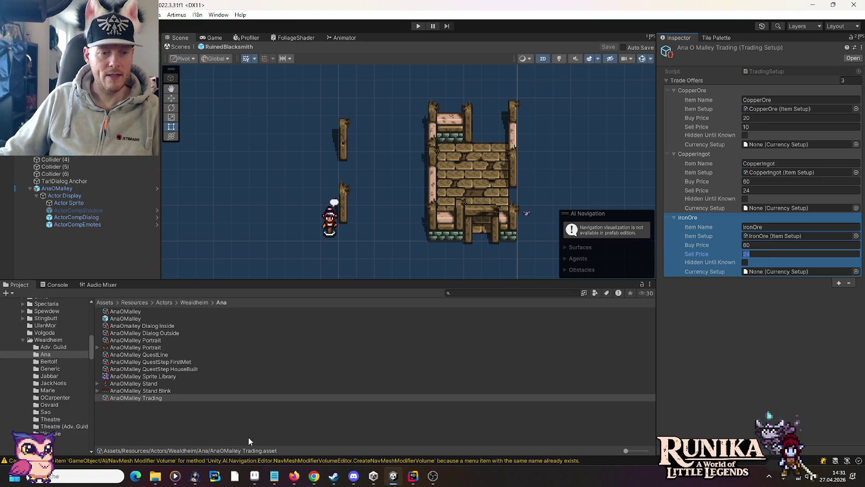
left_click(156, 479)
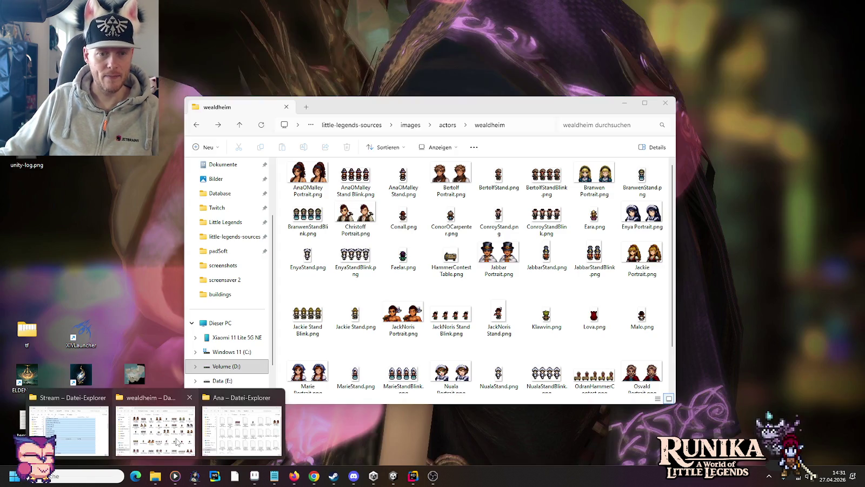
Open damage-formula.ods from the little-legends-sources folder in File Explorer
left_click(177, 442)
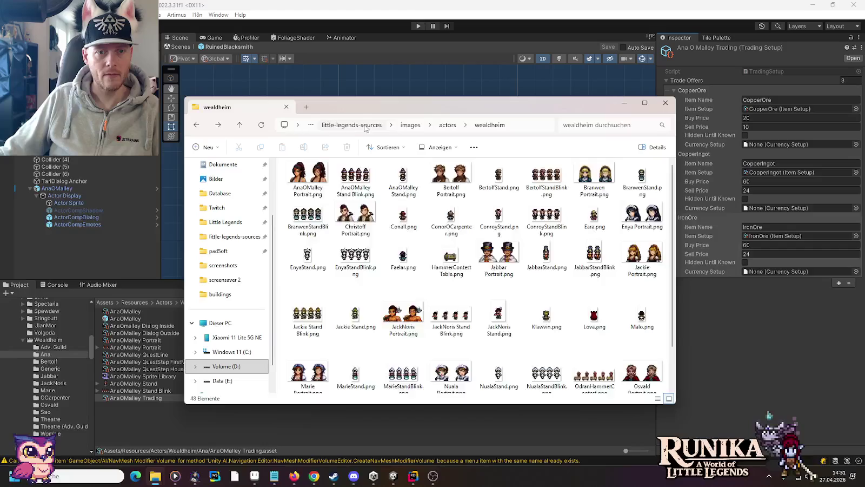
left_click(368, 126)
scroll(483, 243, "down", 6)
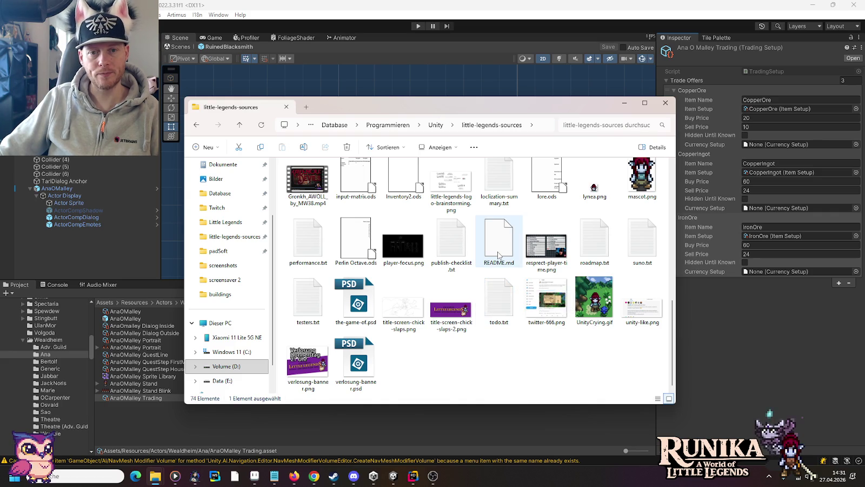
scroll(498, 256, "up", 1)
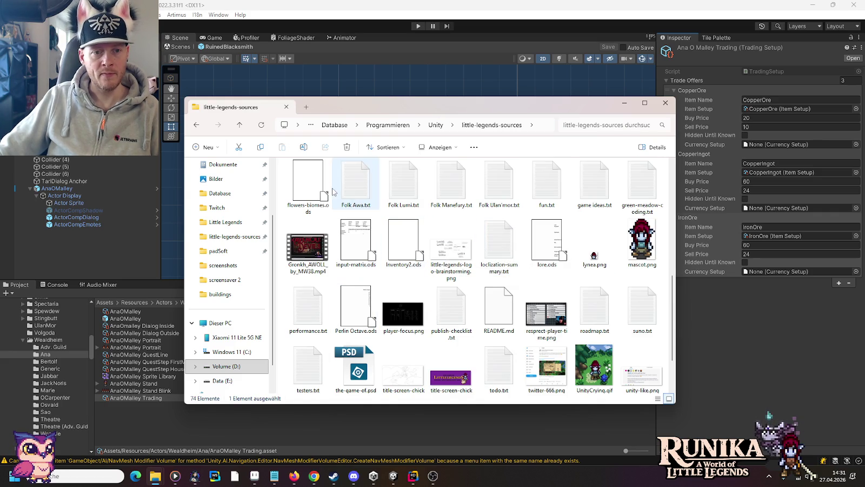
scroll(547, 194, "up", 2)
left_click(449, 247)
double_click(448, 247)
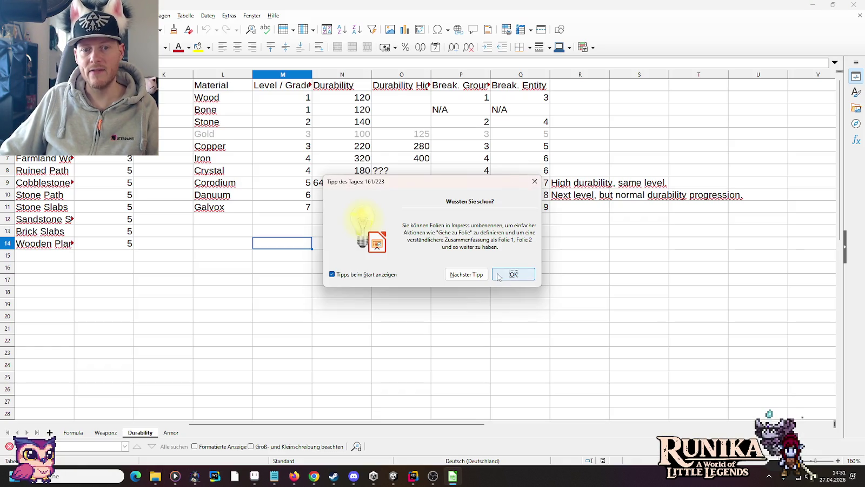
Dismiss the startup tip and review the Copper and Iron (320) durability values
left_click(500, 277)
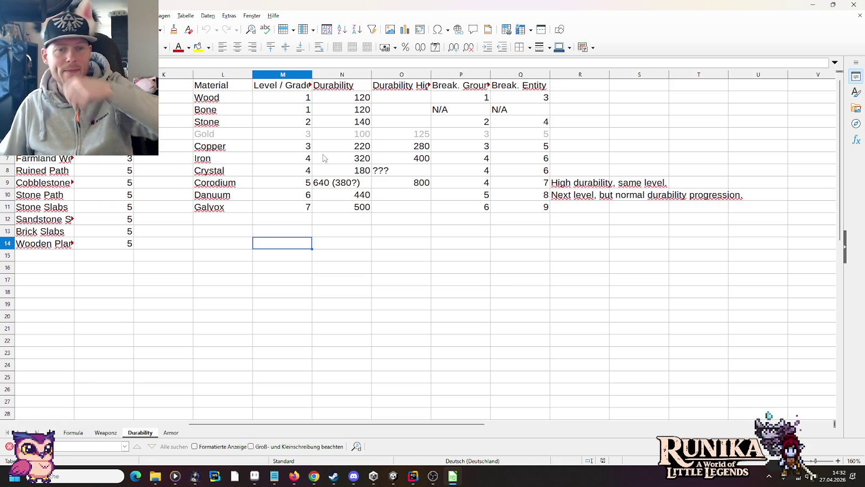
left_click(349, 152)
left_click(352, 161)
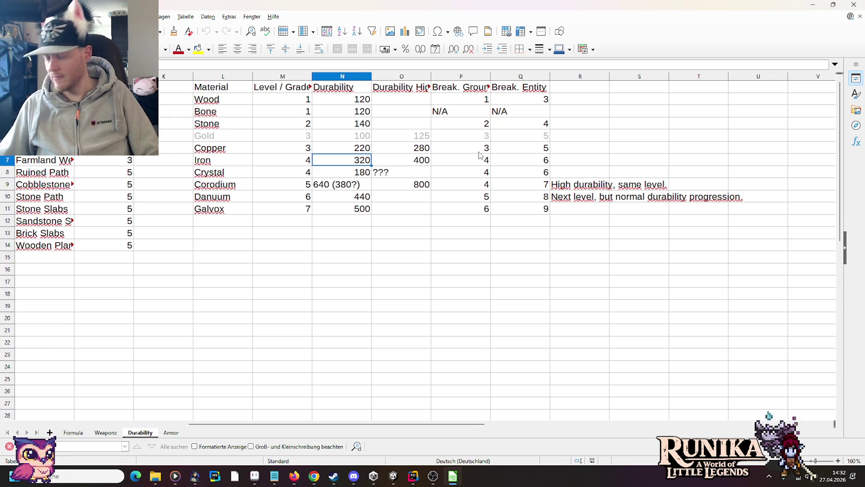
left_click(419, 474)
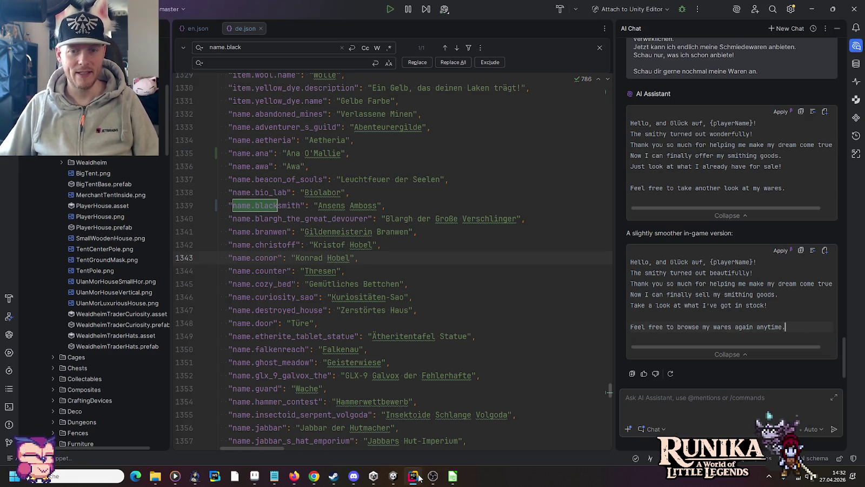
Set the IronOre offer's buy price to 30 and sell price to 15
left_click(393, 476)
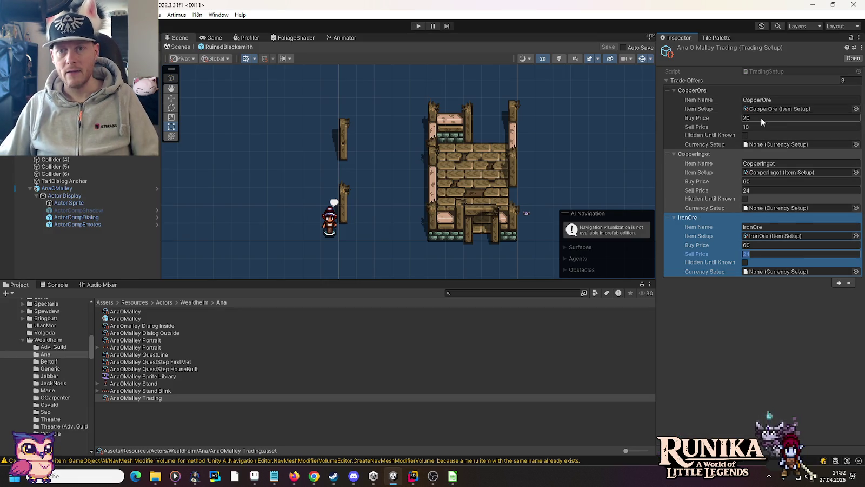
left_click(760, 245)
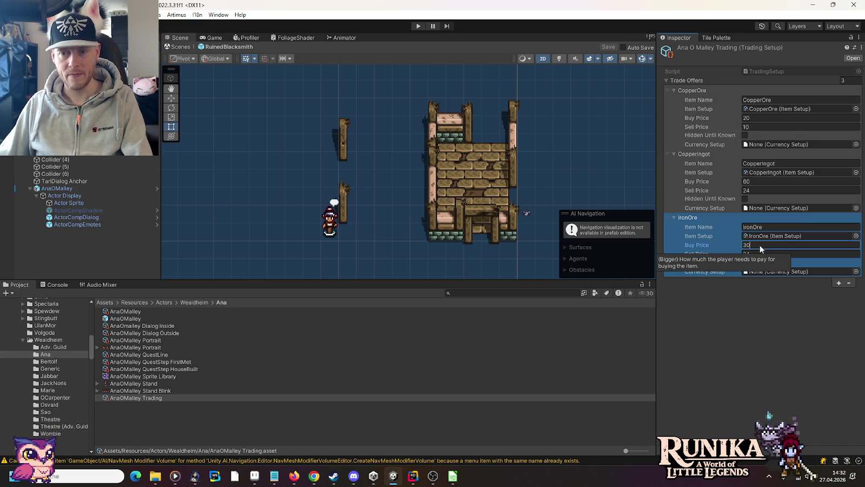
type("30")
key("alt+Tab")
key("alt+Tab")
key("alt+Tab")
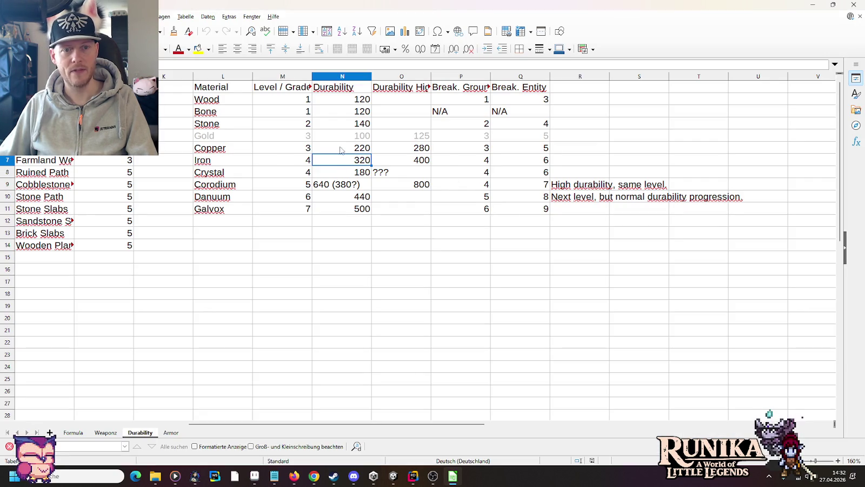
key("alt+Tab")
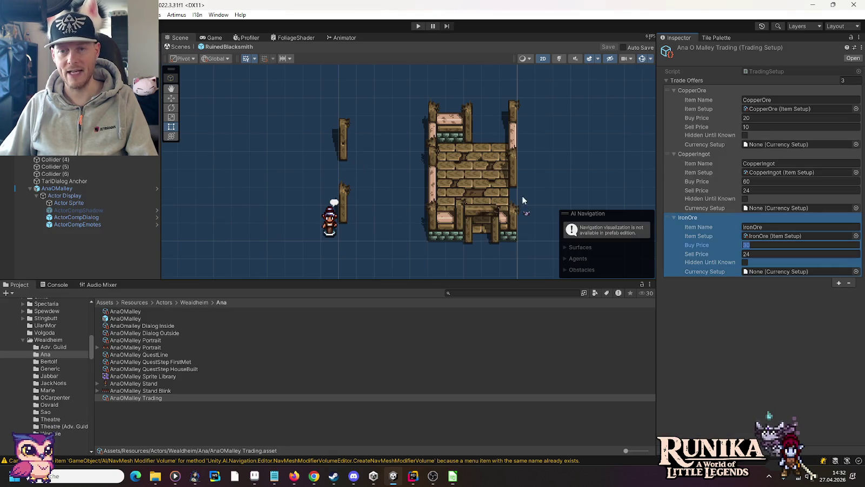
key("Tab")
type("15")
left_click(770, 330)
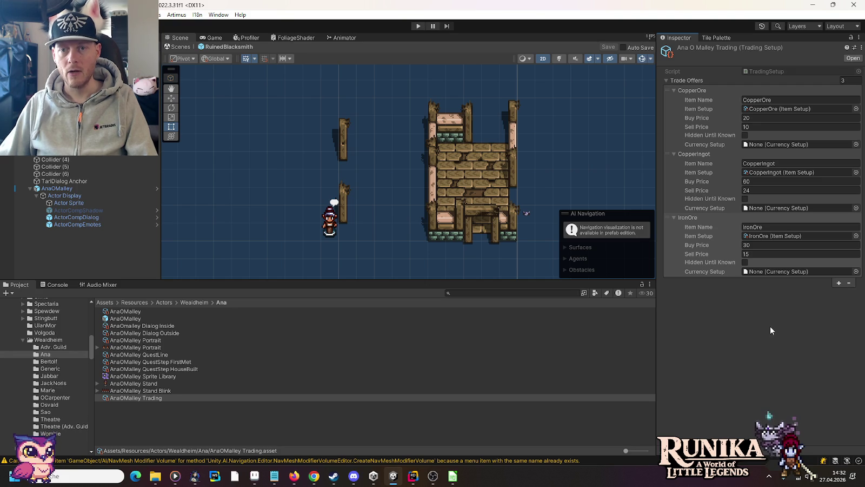
Mark CopperOre, CopperIngot and IronOre as Hidden Until Known
left_click(745, 135)
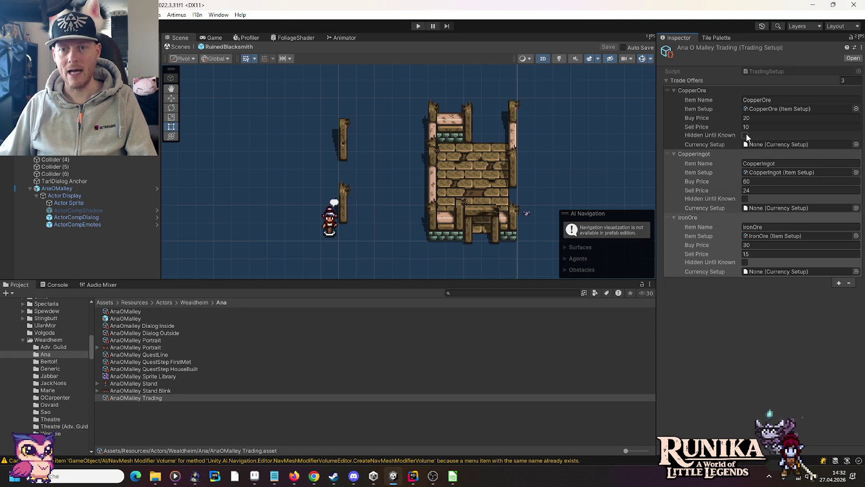
left_click(745, 199)
left_click(746, 262)
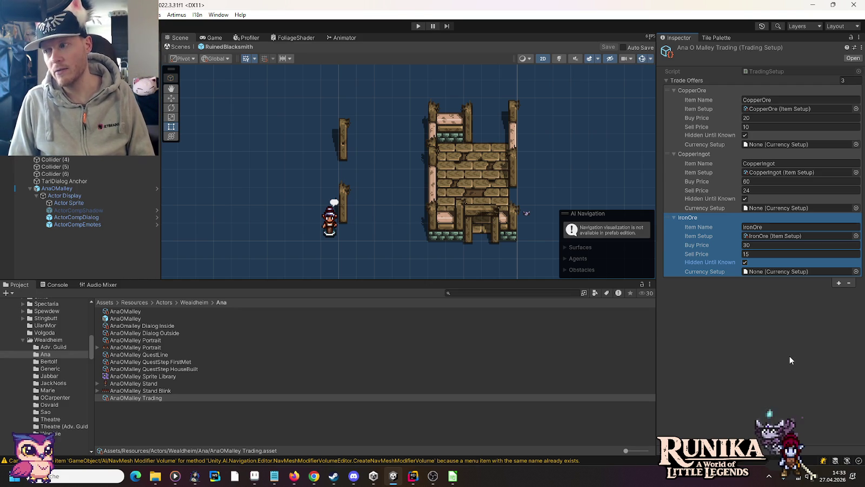
Add a fourth trade offer using the IronIngot item setup, named IronIngot
left_click(838, 283)
left_click(713, 281)
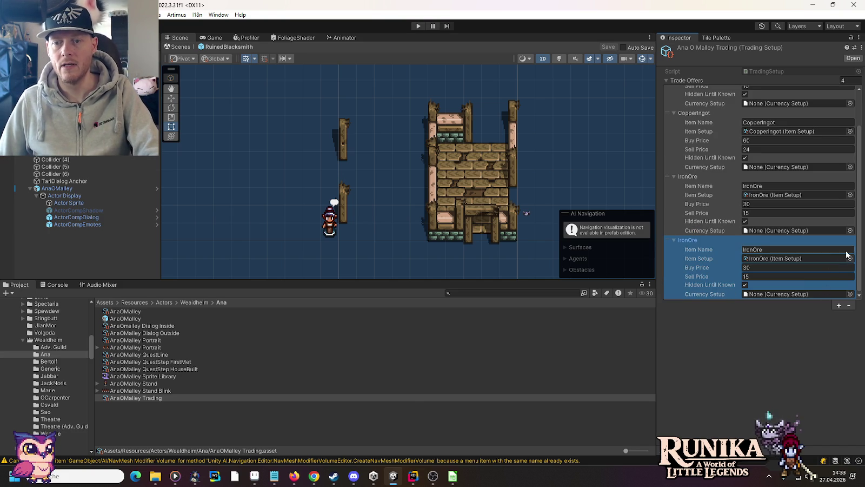
left_click(851, 259)
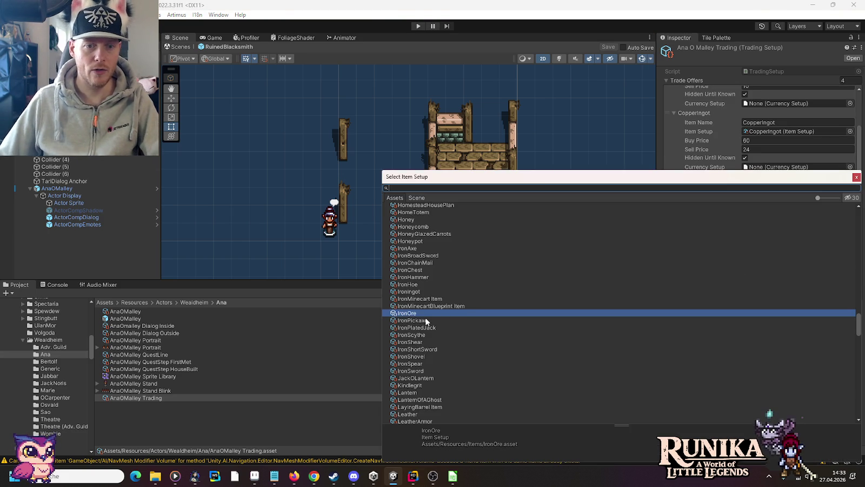
double_click(419, 292)
left_click(767, 250)
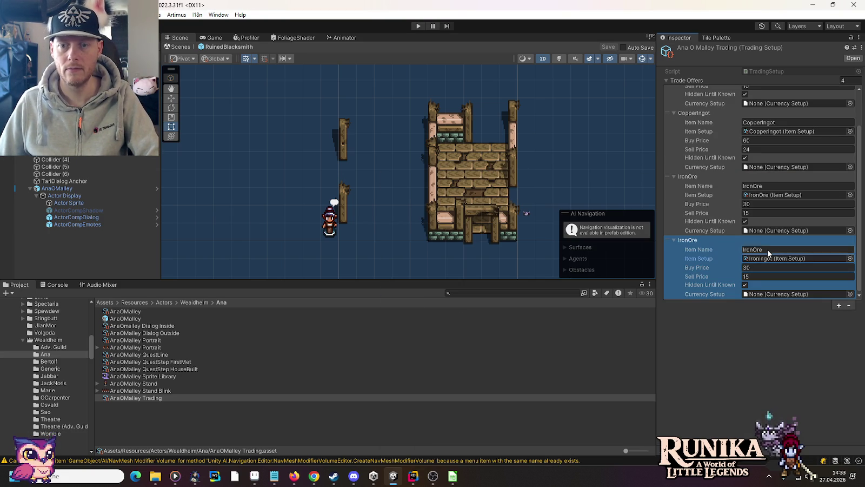
type("IronIngot")
left_click(785, 363)
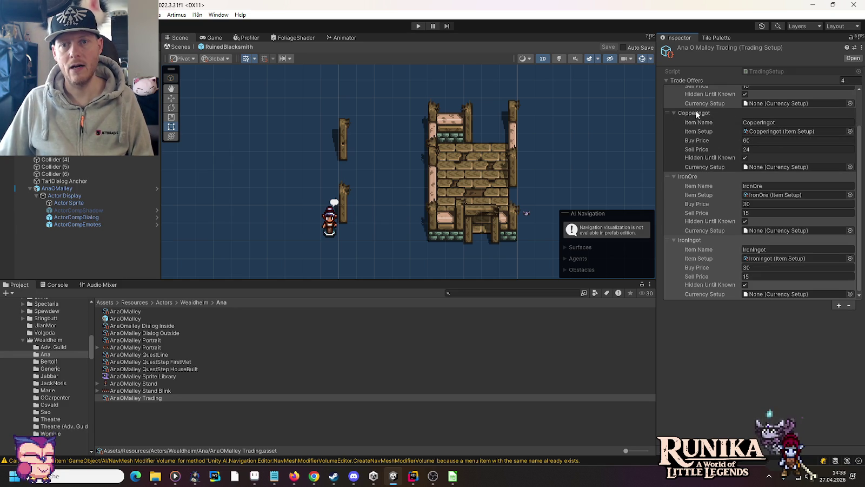
Give IronIngot a buy price of 90 and a sell price of 36
scroll(719, 127, "up", 3)
left_click(674, 90)
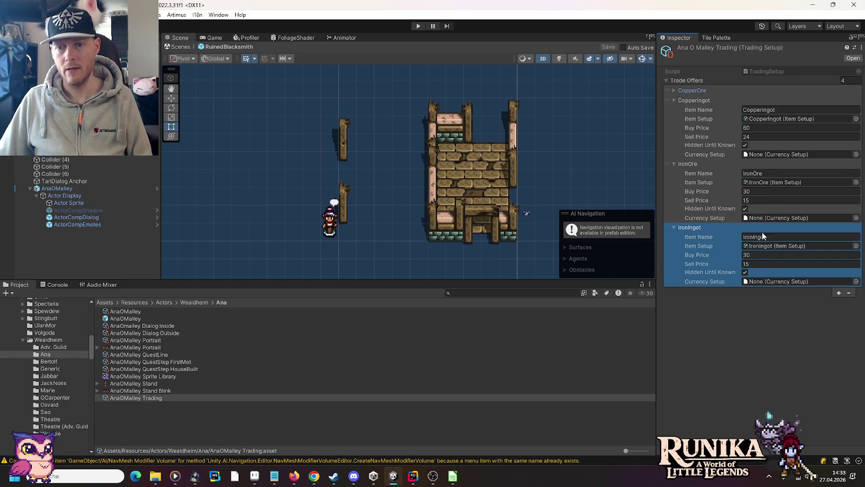
left_click(761, 254)
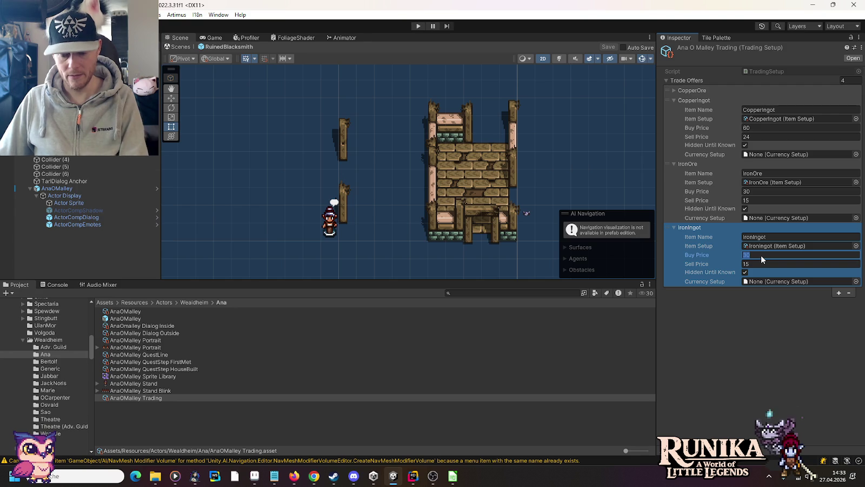
type("90")
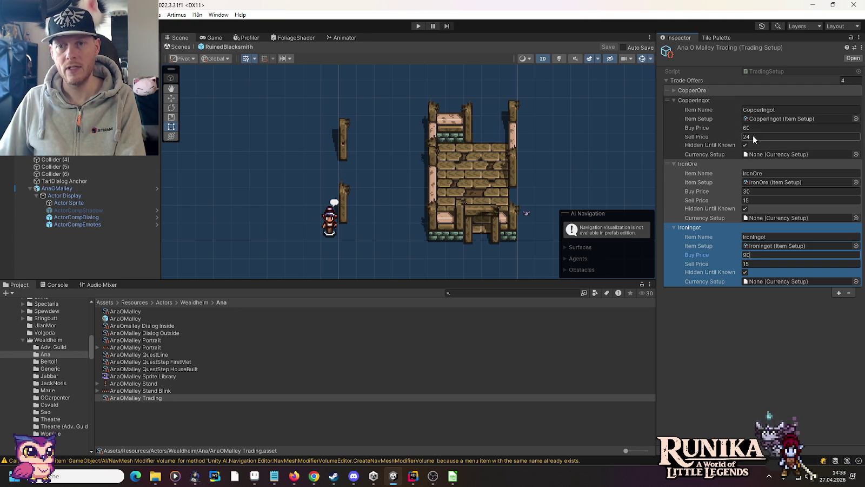
key("Tab")
type("36")
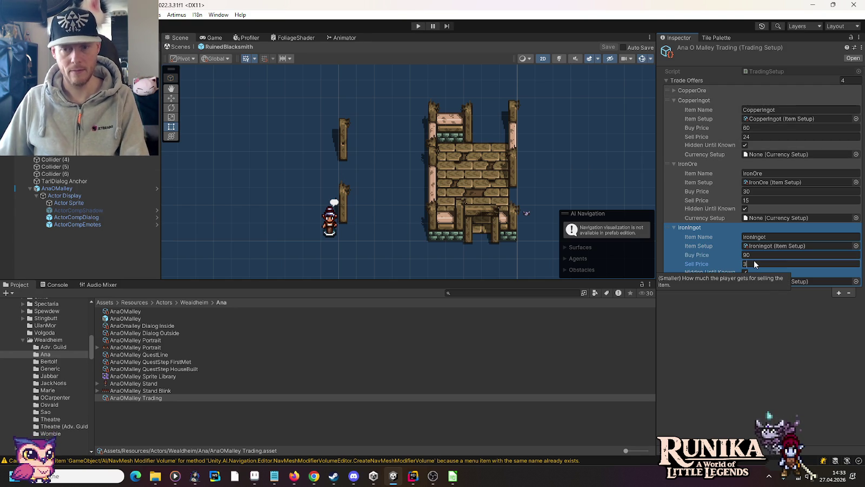
left_click(673, 101)
key("alt+Tab")
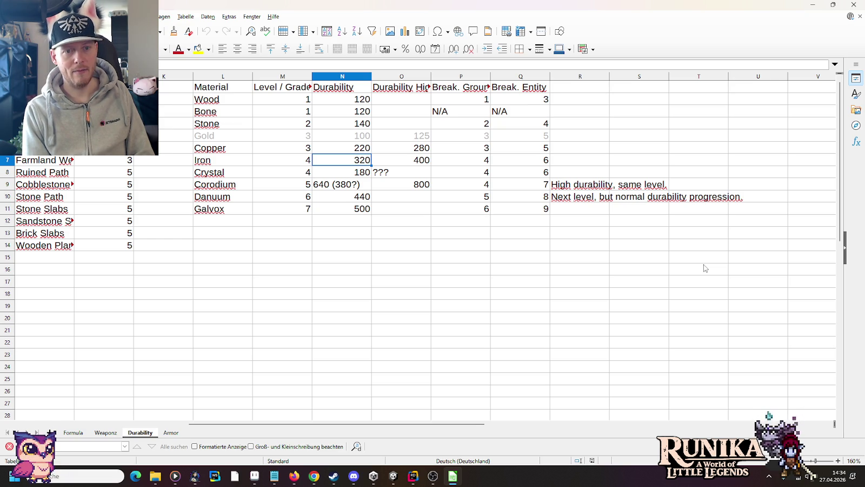
Bring up the window switcher over the Durability sheet
key("alt+Tab")
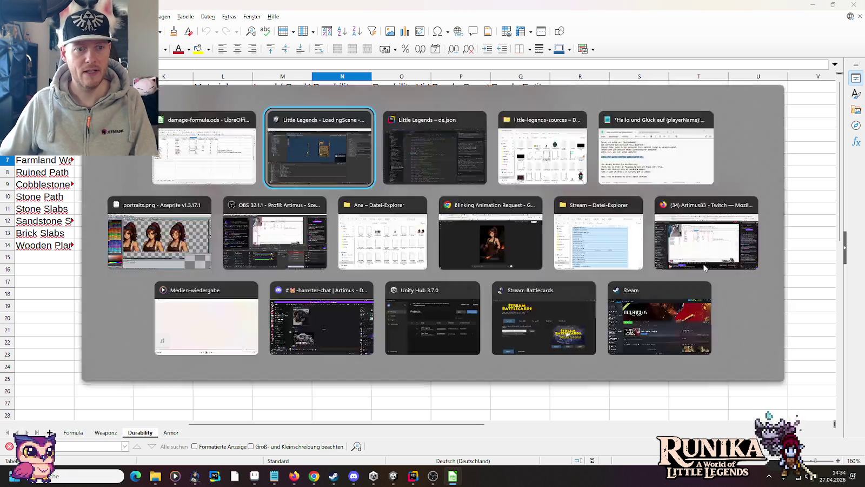
Add a fifth trade offer using the GoldOre item setup
left_click(834, 239)
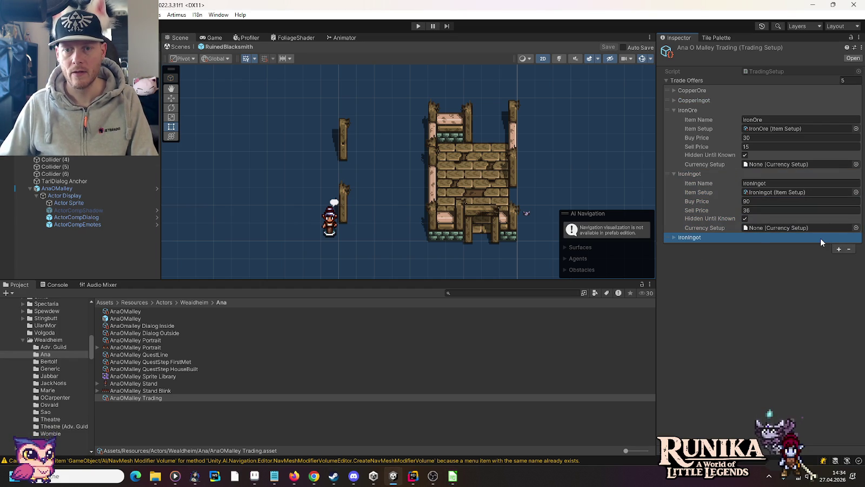
left_click(856, 255)
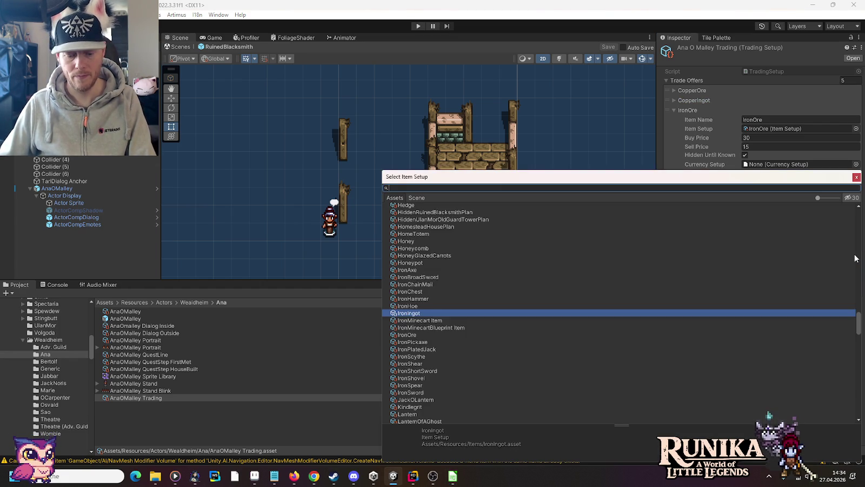
type("gold")
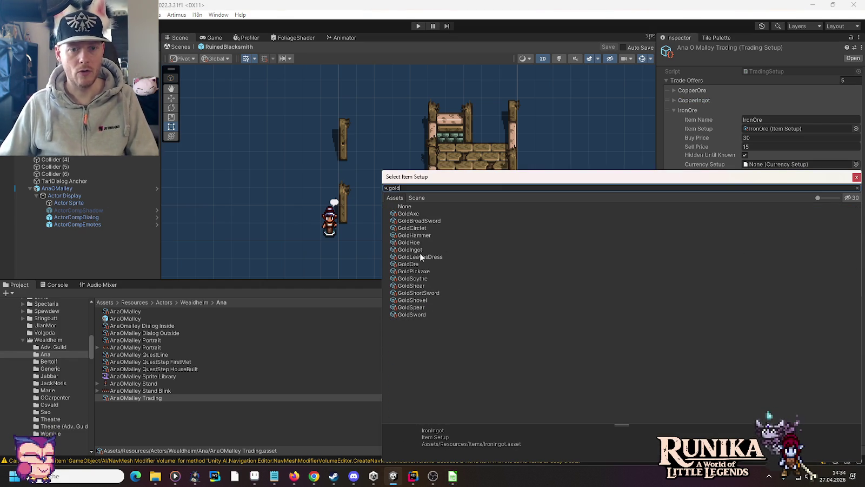
double_click(408, 263)
left_click(767, 248)
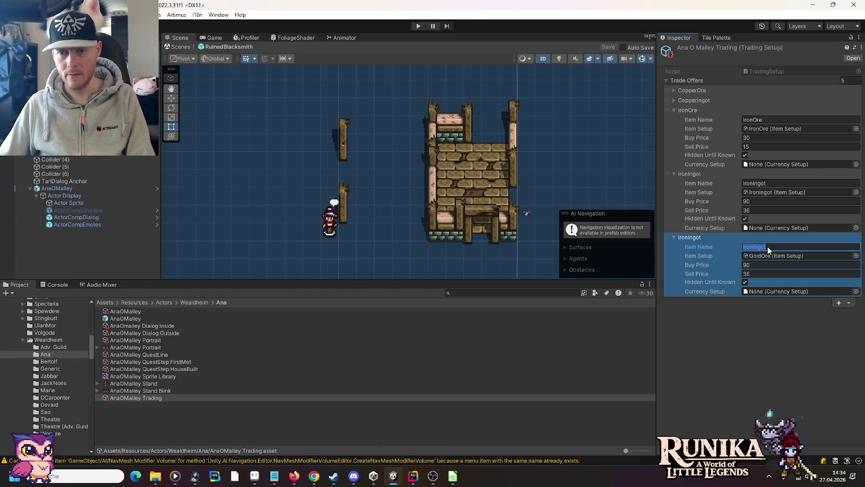
type("GoldOre")
left_click(777, 329)
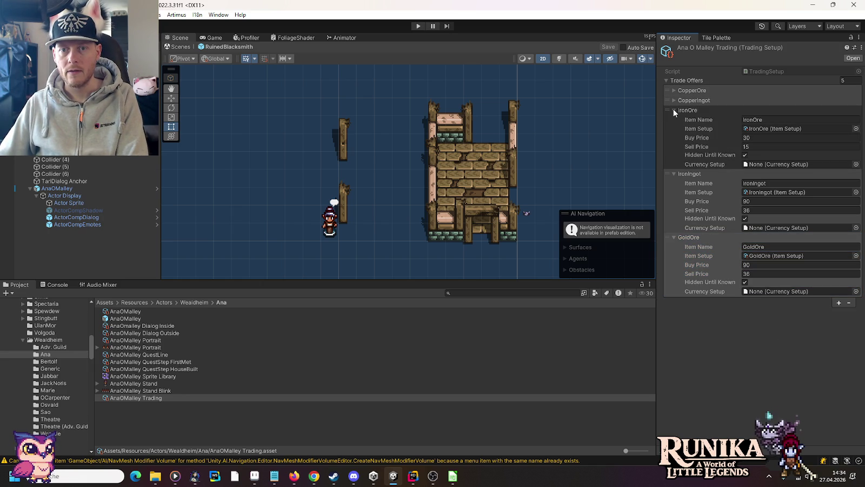
Set GoldOre's buy price to 40 and sell price to 20
left_click(753, 265)
type("40")
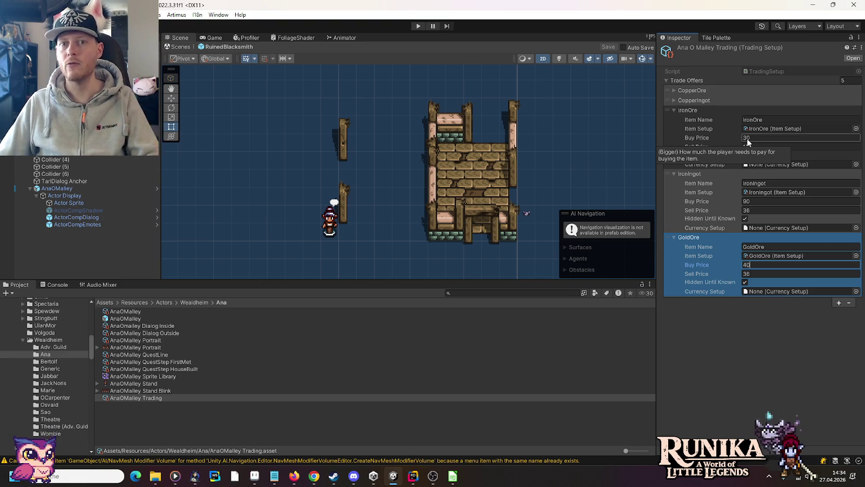
left_click(772, 274)
type("20")
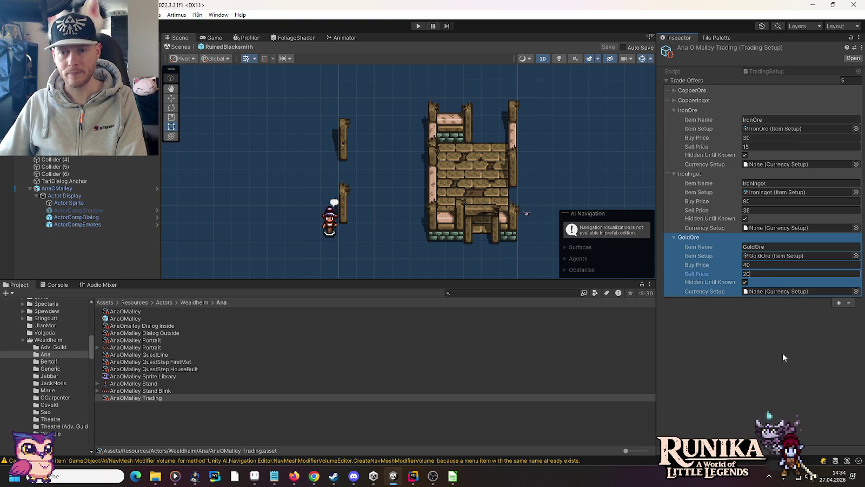
Set the CopperOre and CopperIngot offers' currency to GoldCoins
left_click(674, 90)
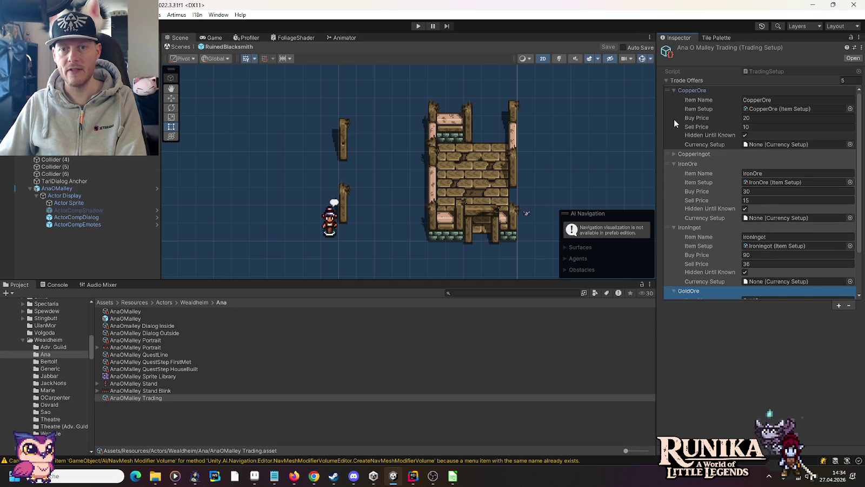
left_click(674, 154)
left_click(850, 144)
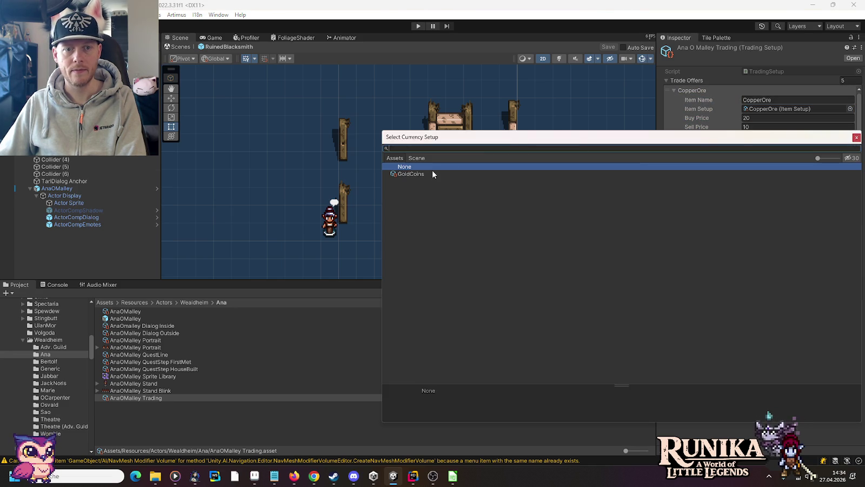
double_click(424, 174)
left_click(673, 90)
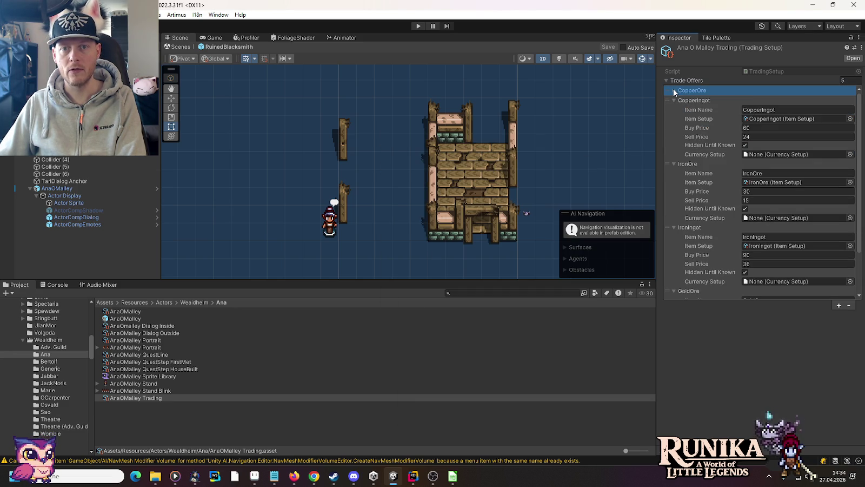
left_click(431, 182)
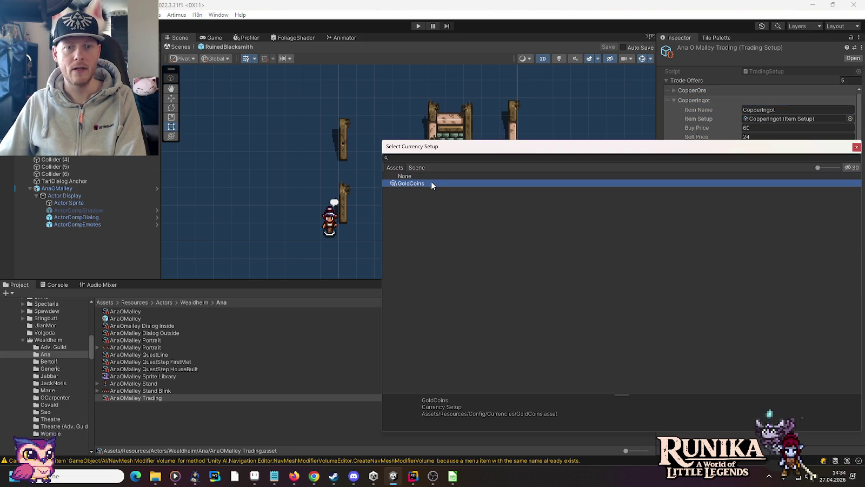
double_click(433, 183)
left_click(675, 101)
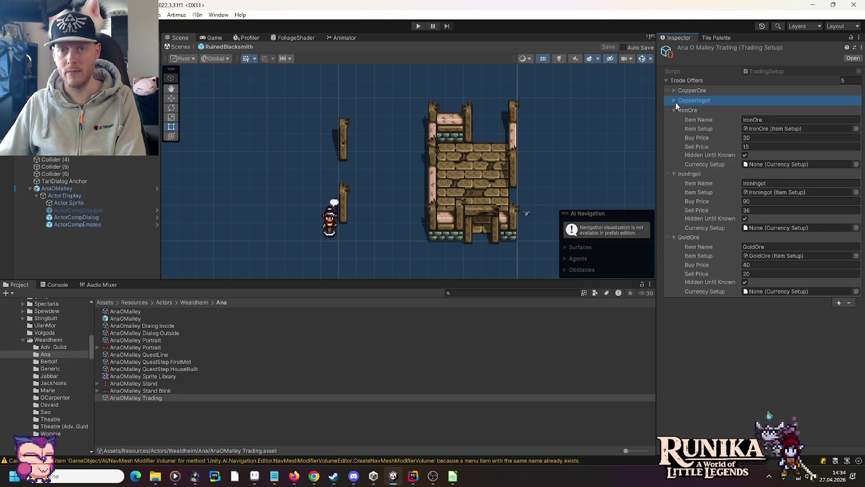
Set the IronOre, IronIngot and GoldOre offers' currency to GoldCoins
left_click(856, 164)
left_click(405, 192)
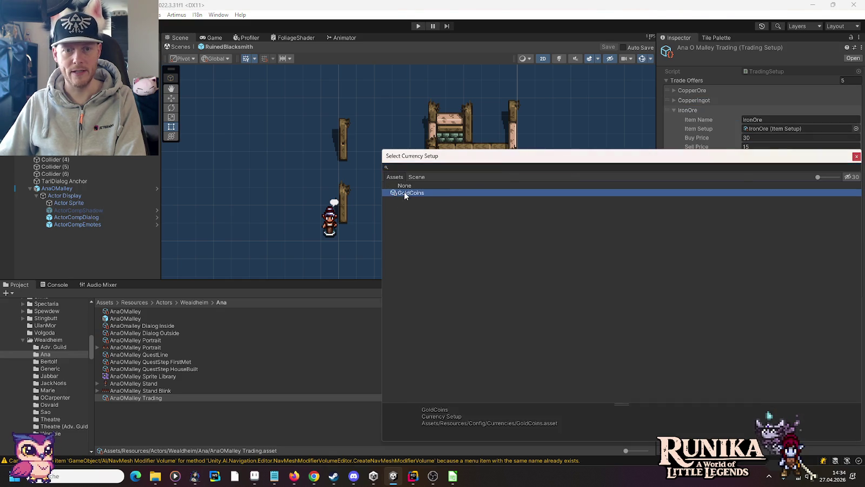
double_click(404, 193)
left_click(674, 110)
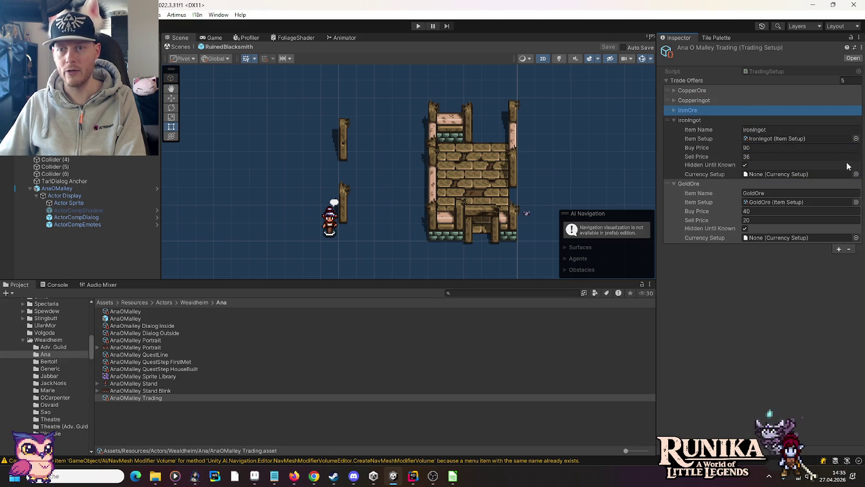
left_click(855, 174)
double_click(403, 206)
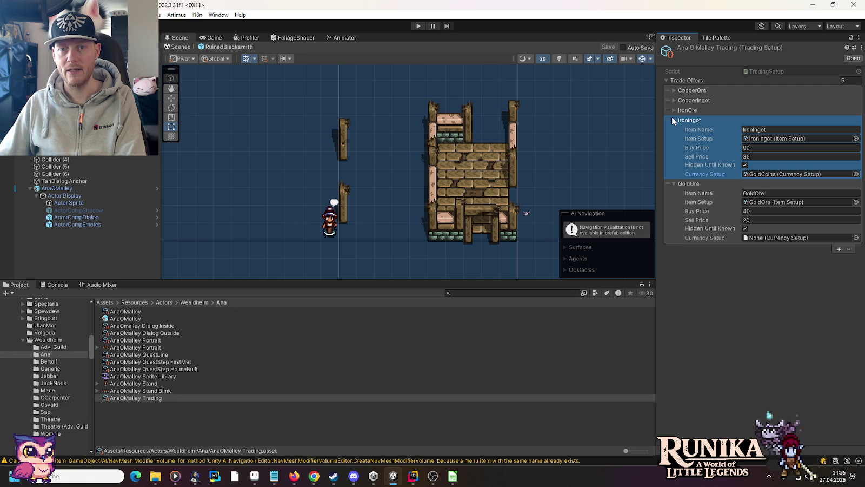
left_click(856, 238)
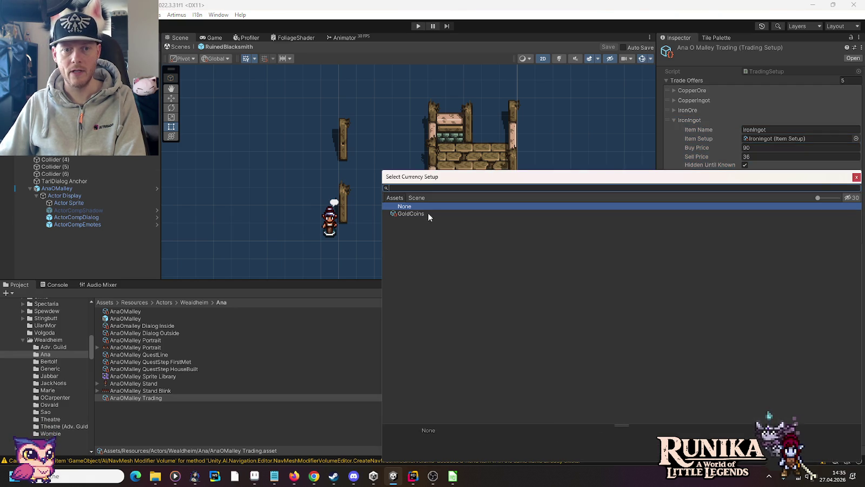
double_click(411, 214)
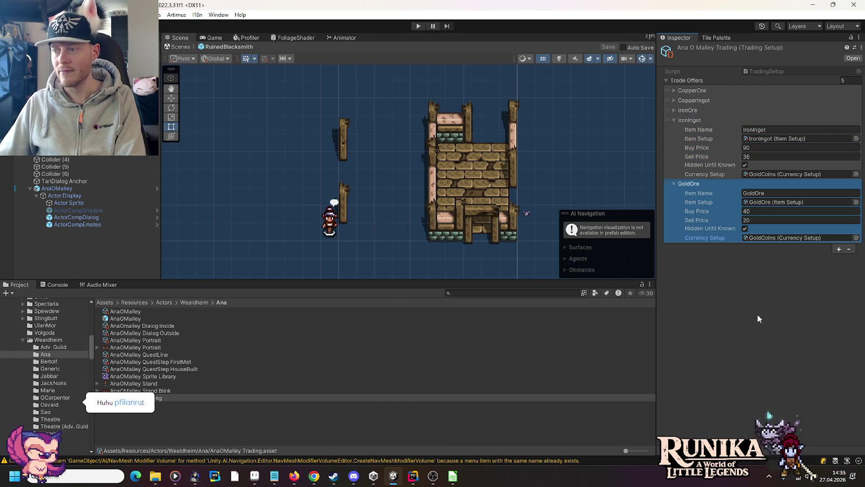
left_click(838, 250)
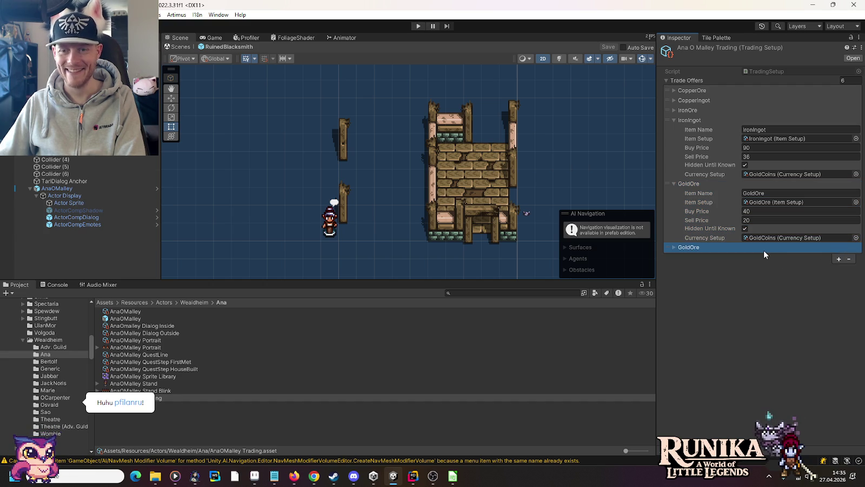
Give the new trade offer the GoldIngot item setup and name it GoldIngot
left_click(763, 249)
left_click(850, 258)
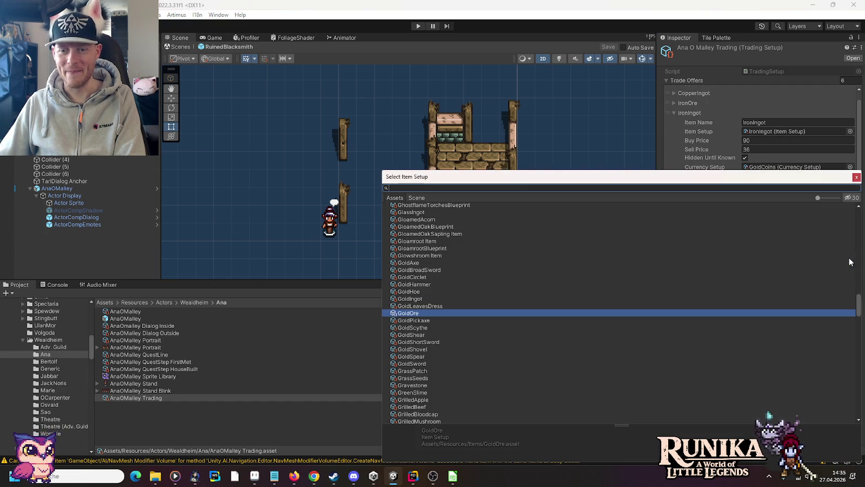
double_click(421, 299)
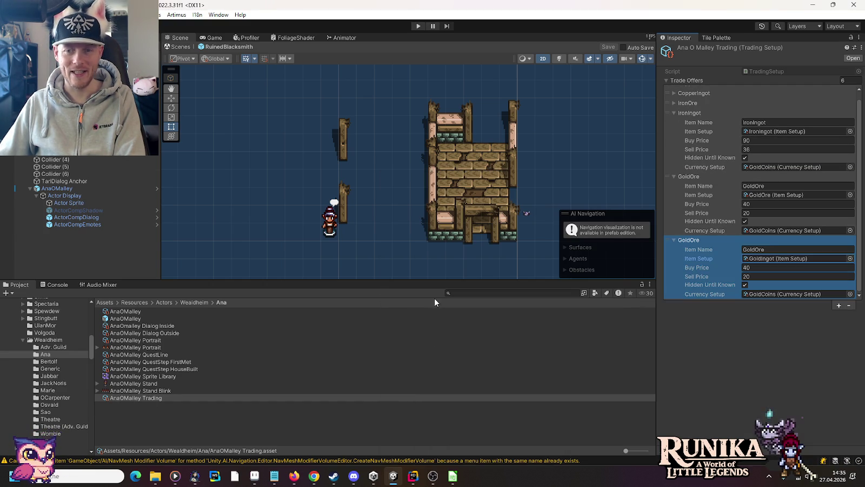
type("GoldIngot")
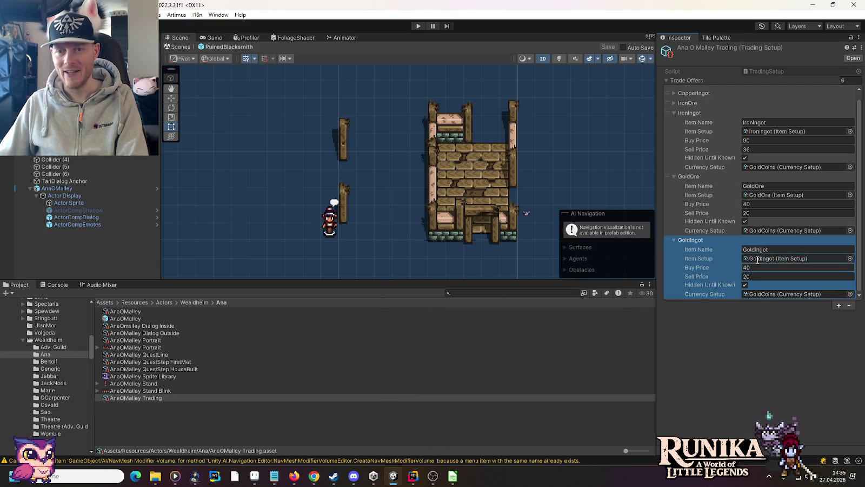
left_click(752, 140)
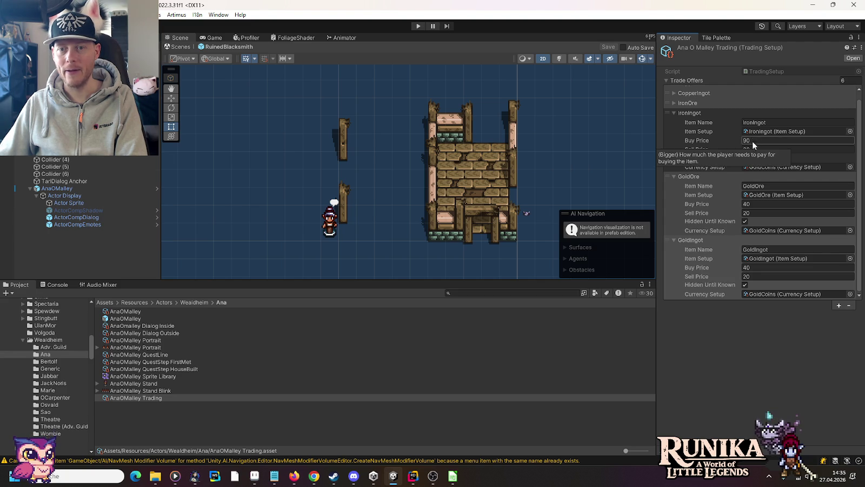
Expand and collapse the IronOre, IronIngot, CopperIngot and CopperOre offers to compare their prices
key("Return")
left_click(704, 106)
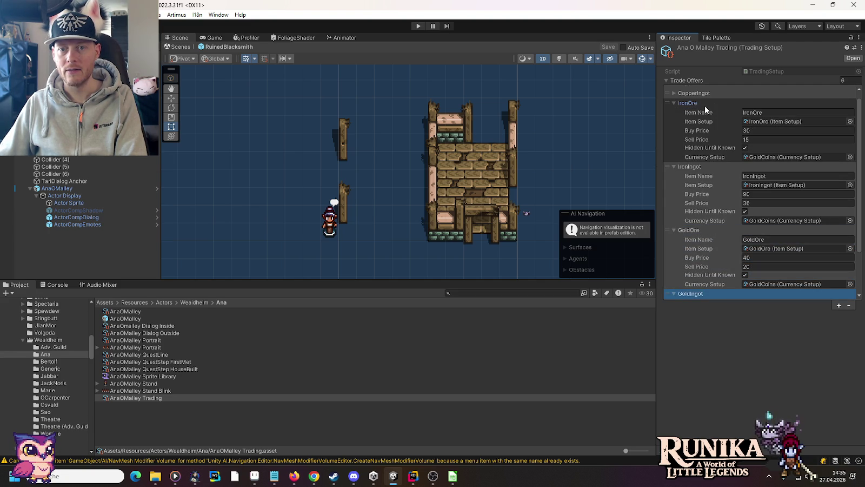
left_click(703, 104)
scroll(704, 98, "up", 1)
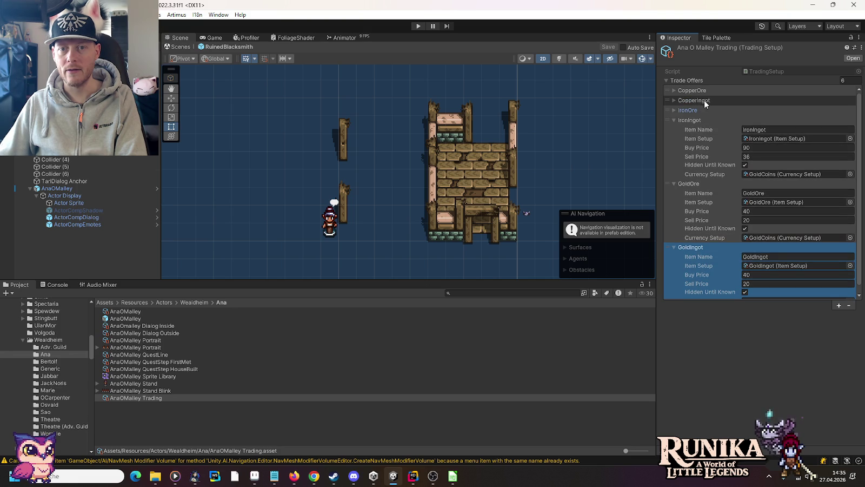
left_click(675, 119)
left_click(691, 101)
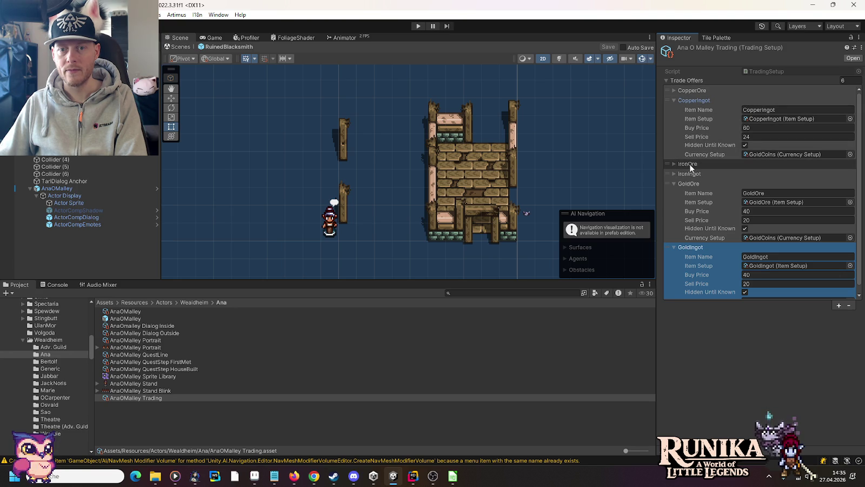
left_click(689, 90)
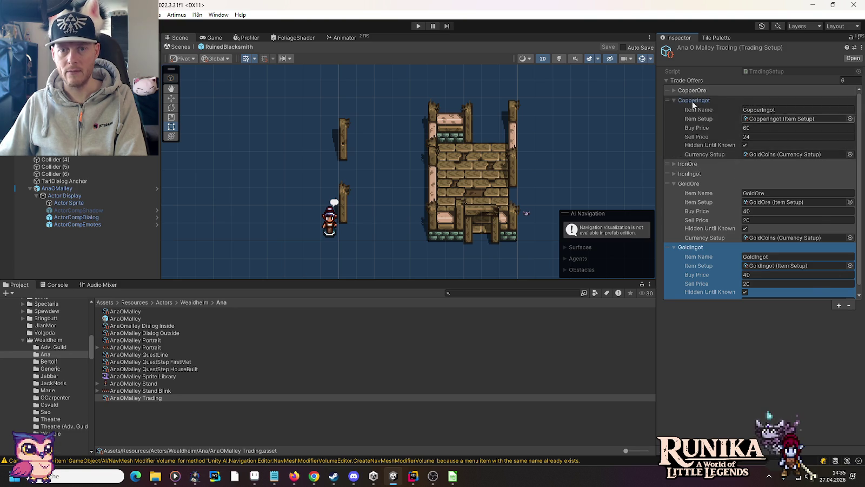
left_click(690, 90)
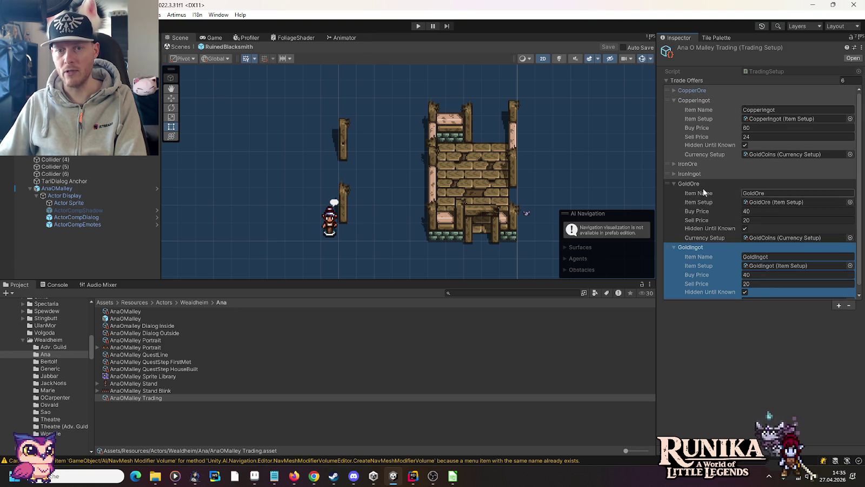
Set GoldIngot's buy price to 120 and sell price to 48
left_click(754, 275)
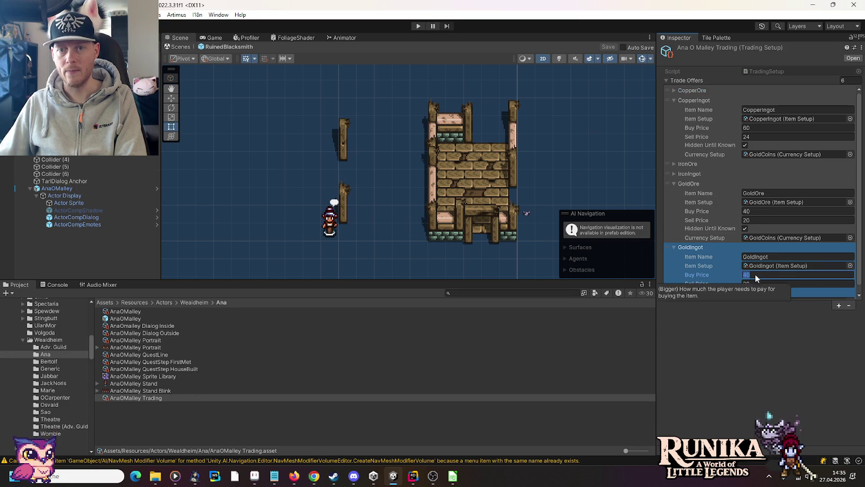
type("120")
left_click(774, 281)
type("48")
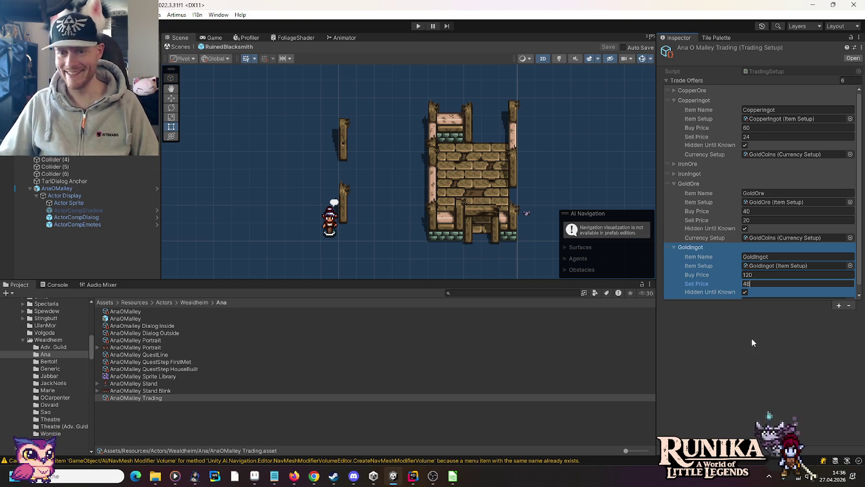
Collapse the CopperIngot, GoldOre and GoldIngot offers and clear the list selection
scroll(705, 281, "down", 1)
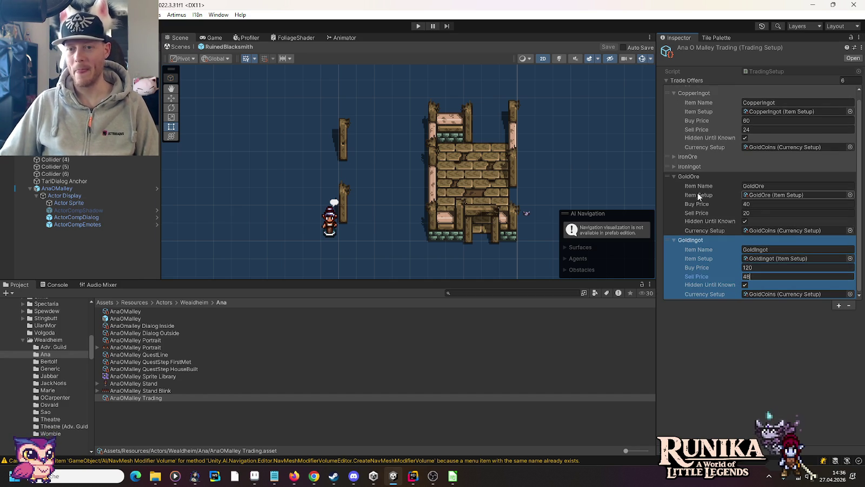
scroll(678, 121, "up", 1)
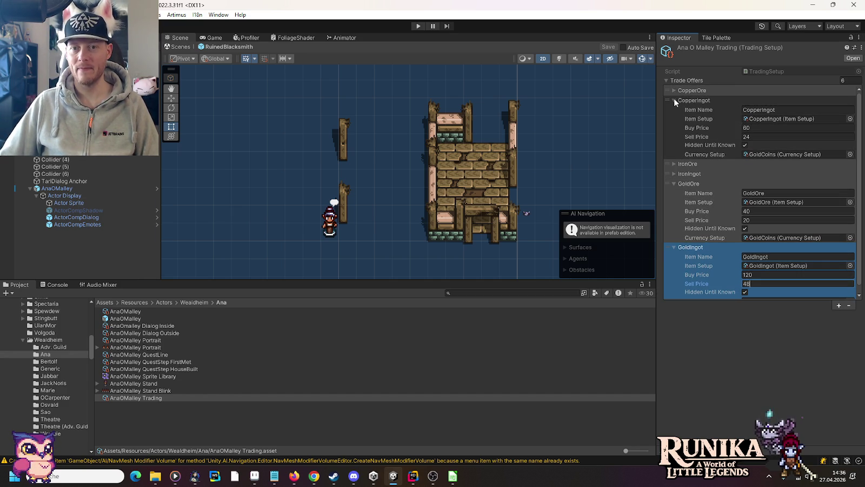
left_click(673, 97)
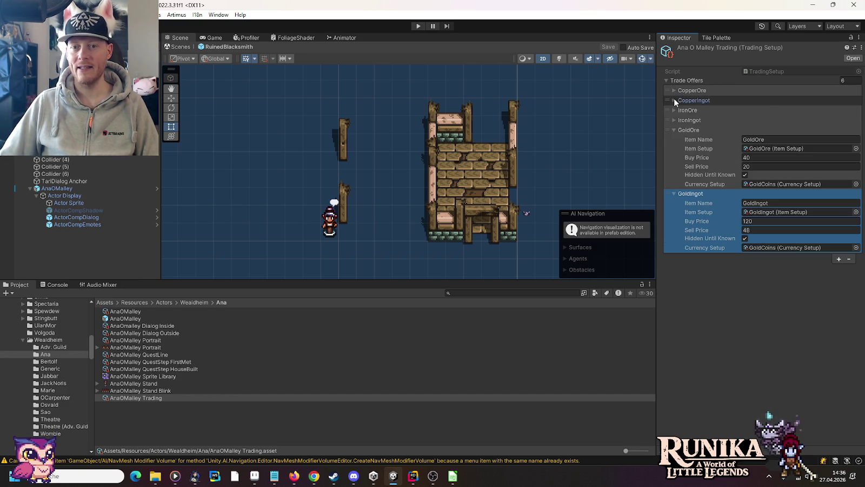
left_click(673, 129)
left_click(673, 130)
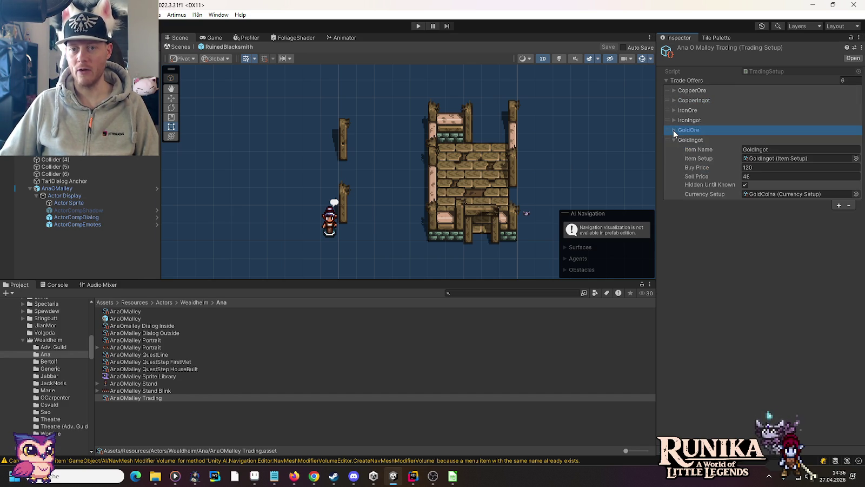
left_click(674, 139)
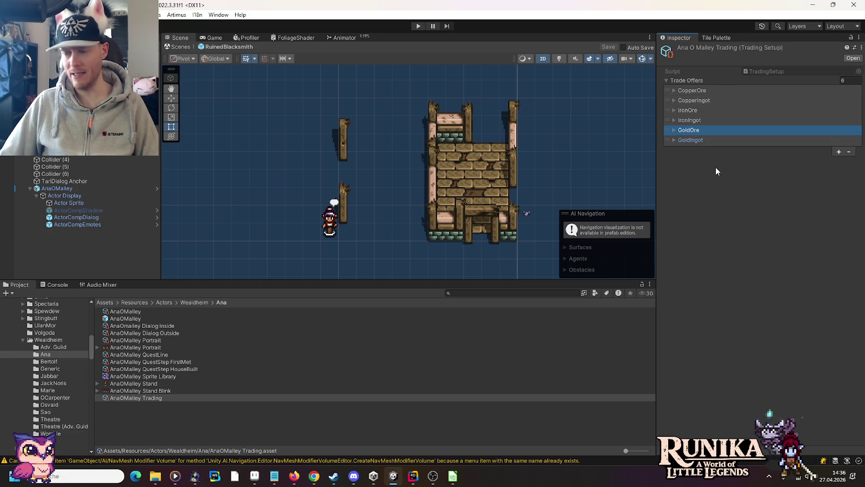
left_click(715, 168)
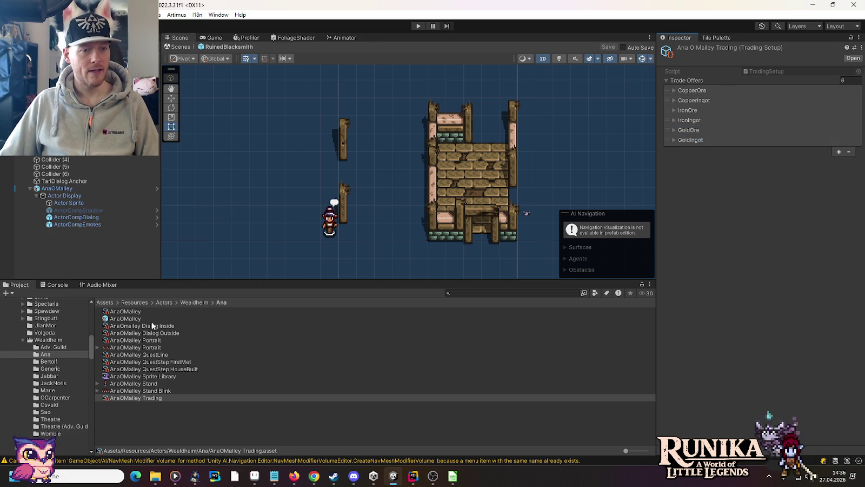
Put AnaOMalley Trading into the take_a_look_at_what_i_ve line's Trading Setup in AnaOmalley Dialog Inside
left_click(174, 327)
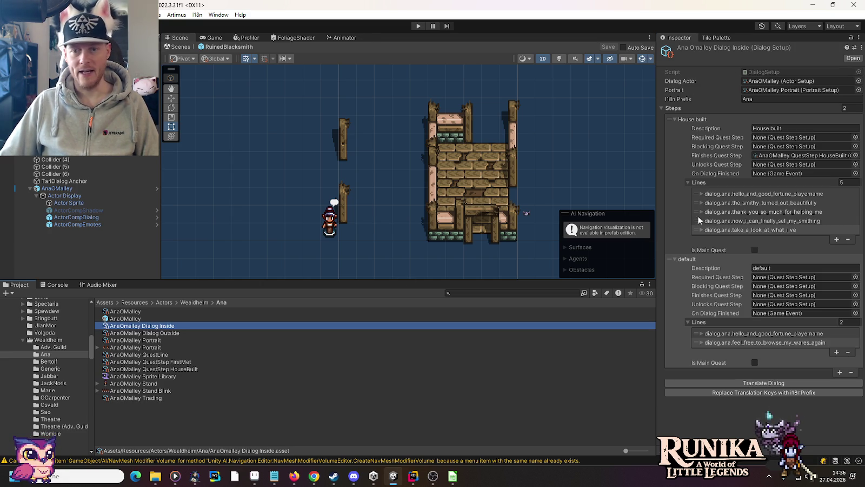
left_click(792, 229)
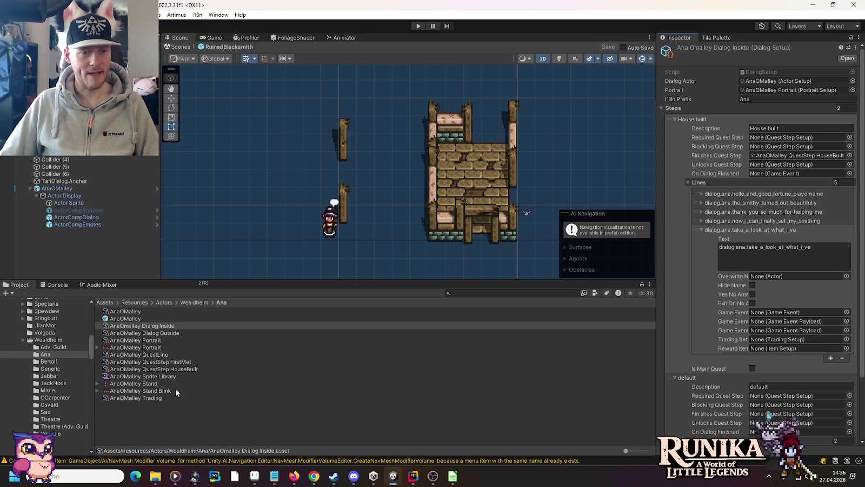
mouse_move(147, 402)
left_mouse_down()
mouse_move(463, 386)
mouse_move(783, 336)
left_mouse_up()
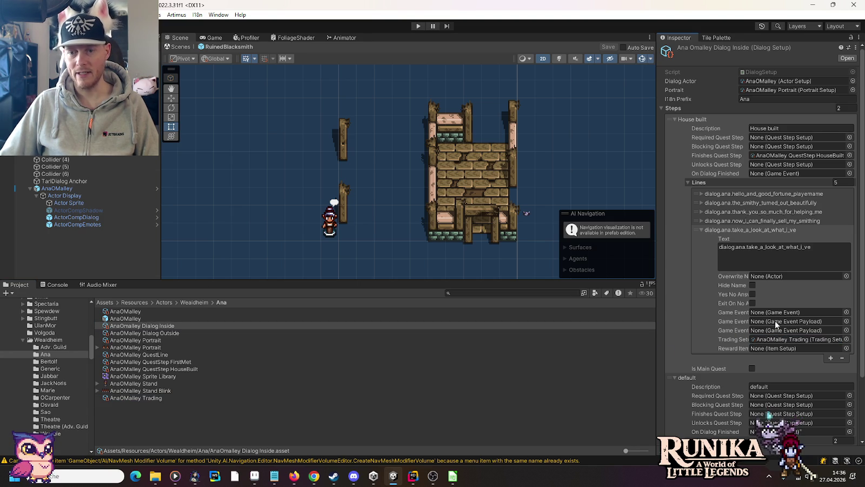
Collapse that line and review the feel_free_to_browse_my_wares_again line
left_click(726, 233)
left_click(734, 343)
scroll(746, 357, "down", 3)
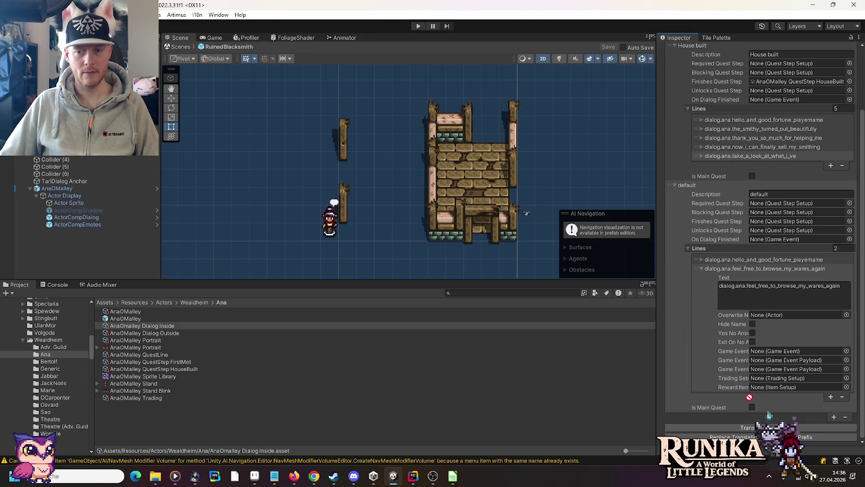
left_click(736, 268)
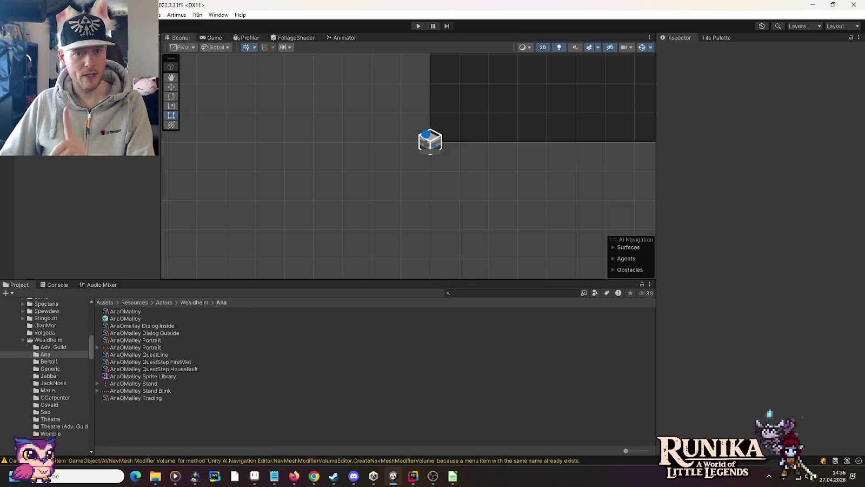
Open the AnsAnvil scene from the Scenes/Runika/Ans' Anvil folder
scroll(40, 341, "down", 10)
scroll(41, 347, "down", 5)
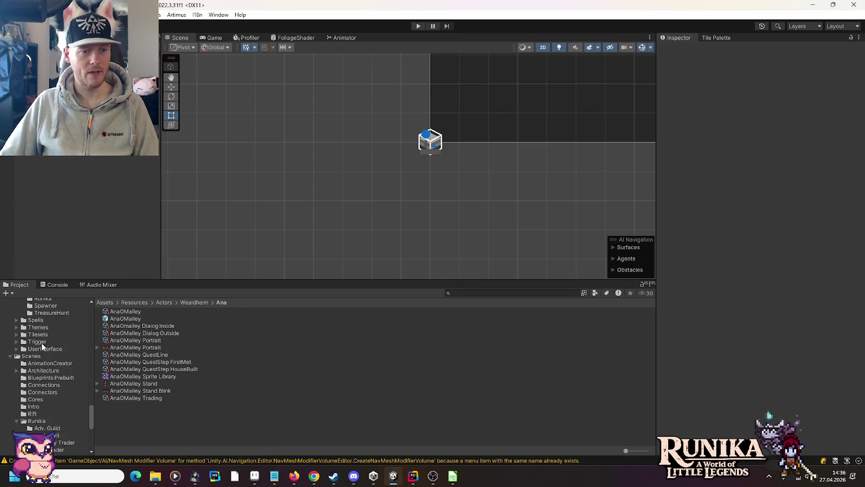
scroll(42, 347, "down", 2)
scroll(52, 397, "down", 3)
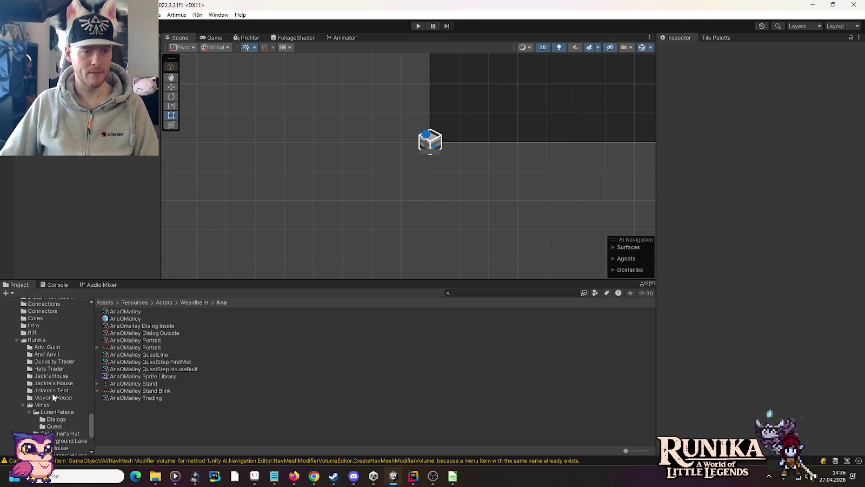
left_click(52, 355)
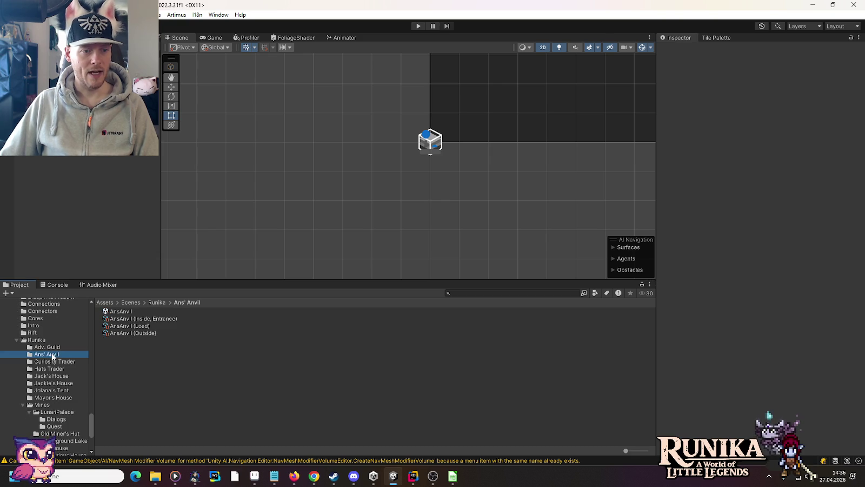
double_click(125, 314)
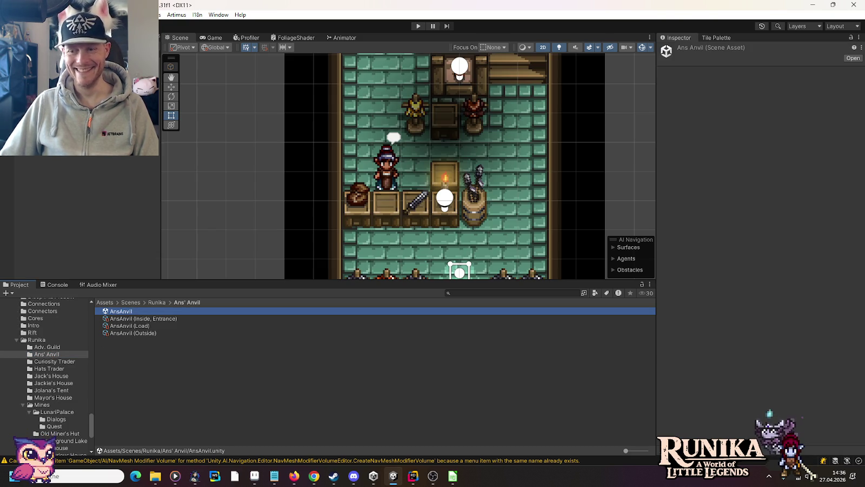
Select ActorCompDialog under AnaOMalley > Actor Display in the Hierarchy
left_click(68, 134)
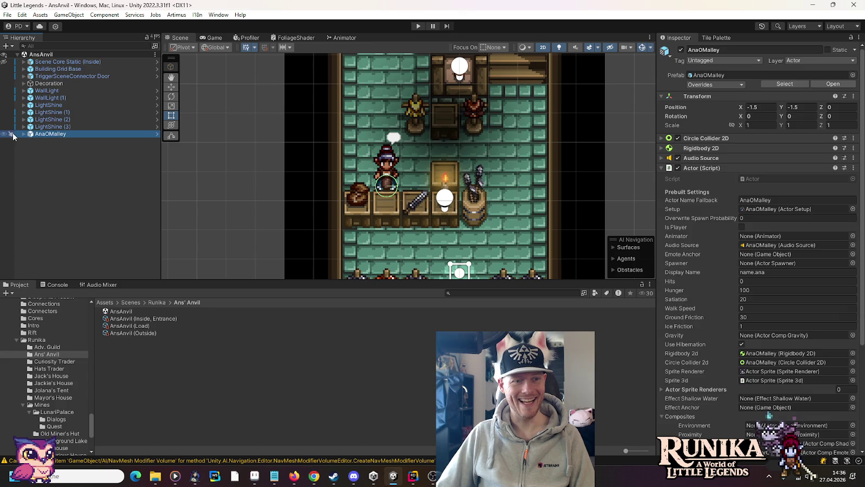
left_click(40, 141)
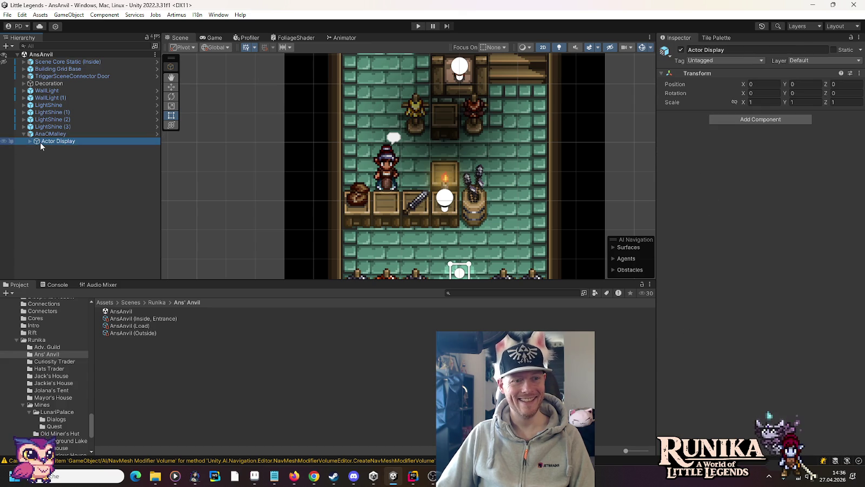
left_click(30, 141)
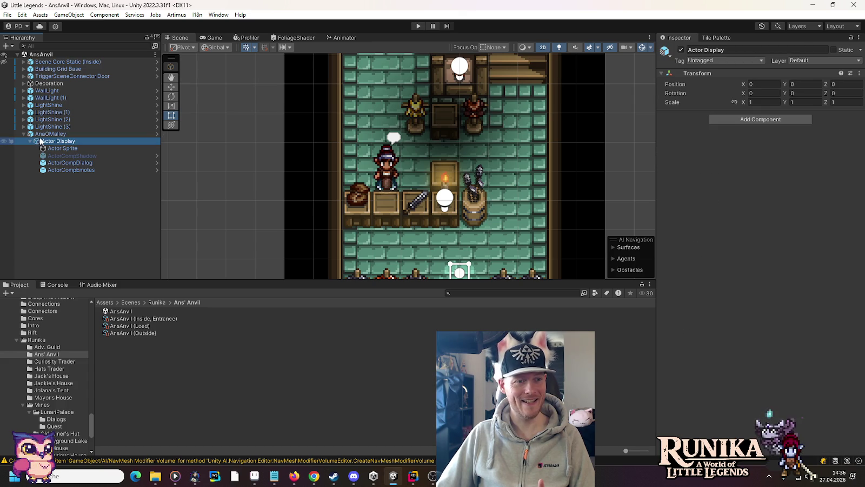
left_click(69, 163)
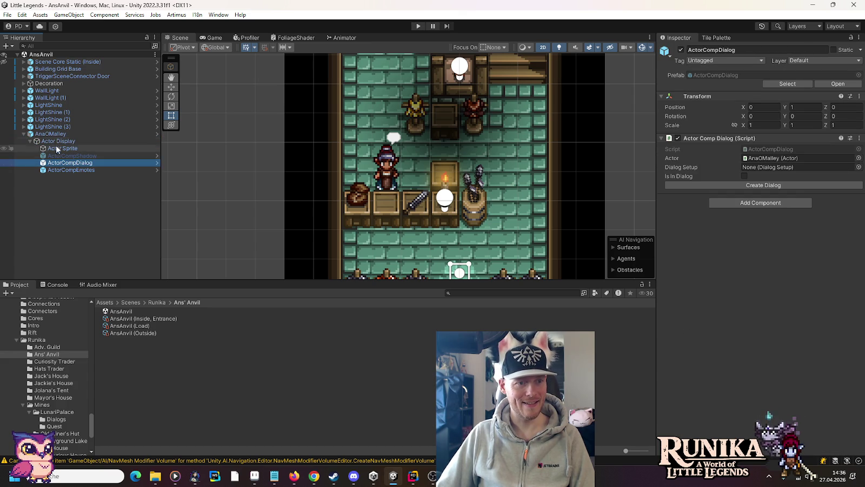
Assign AnaOMalley Dialog Inside from the Ana actor folder as the Dialog Setup, then enter play mode
scroll(58, 381, "up", 15)
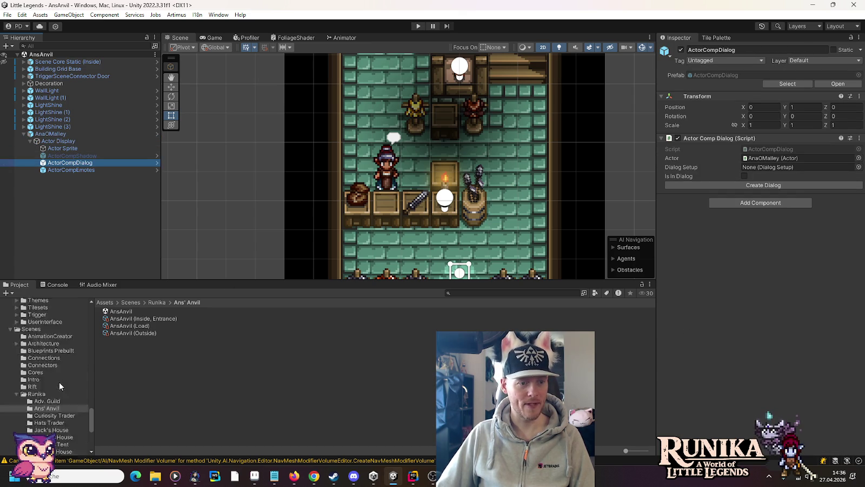
scroll(59, 381, "up", 10)
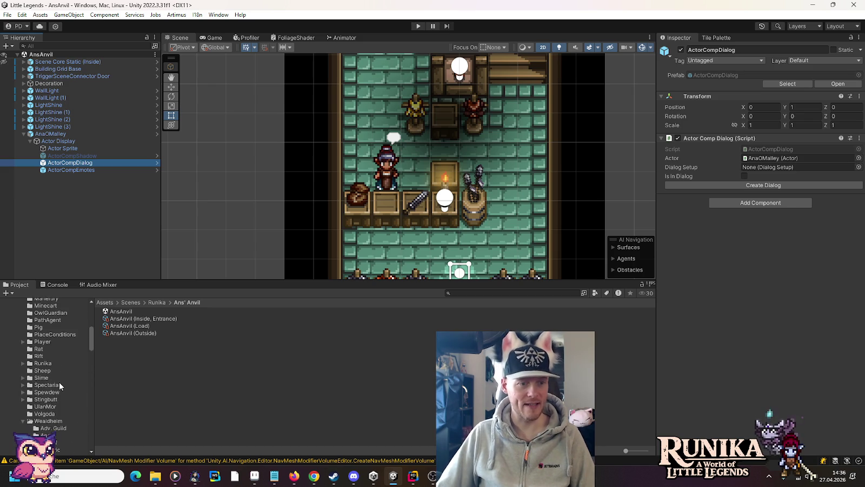
scroll(60, 384, "down", 6)
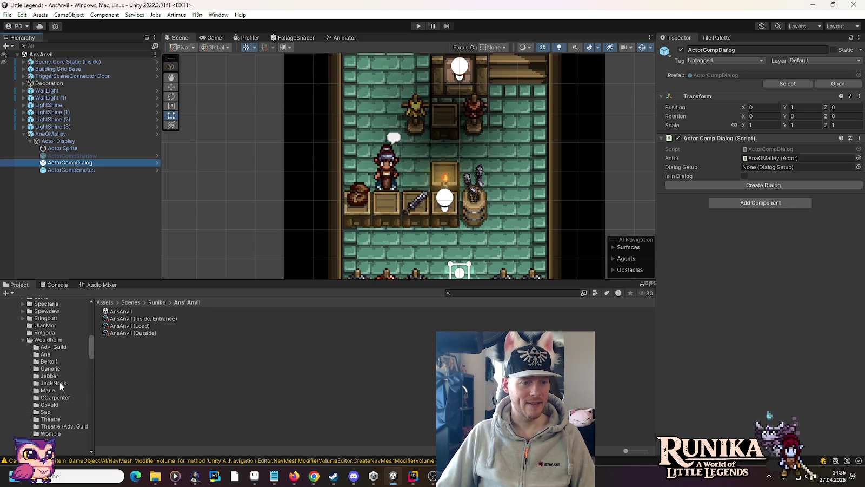
left_click(45, 354)
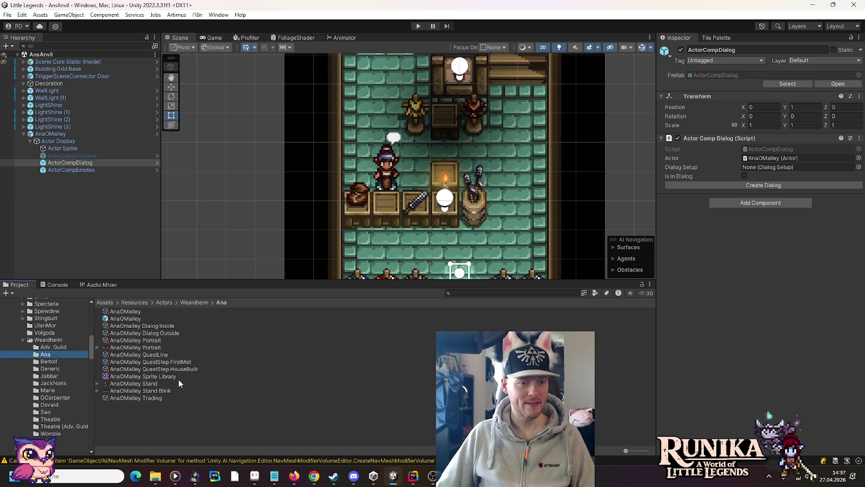
left_click_drag(141, 326, 762, 165)
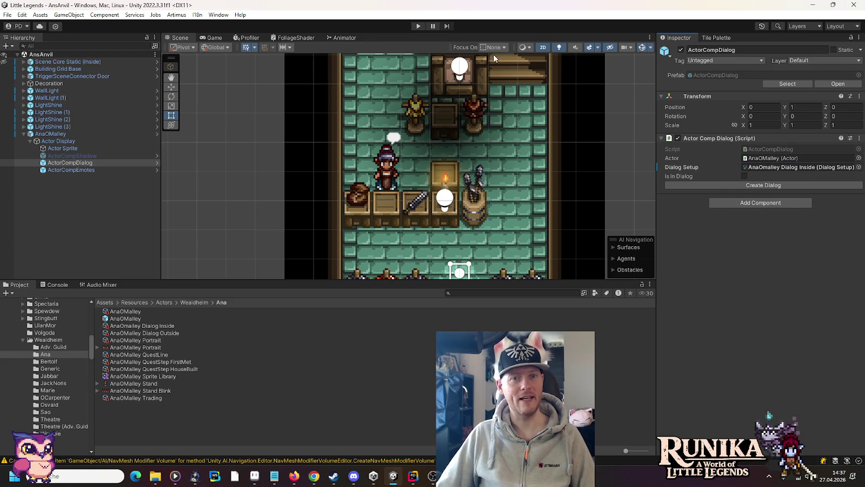
left_click(418, 26)
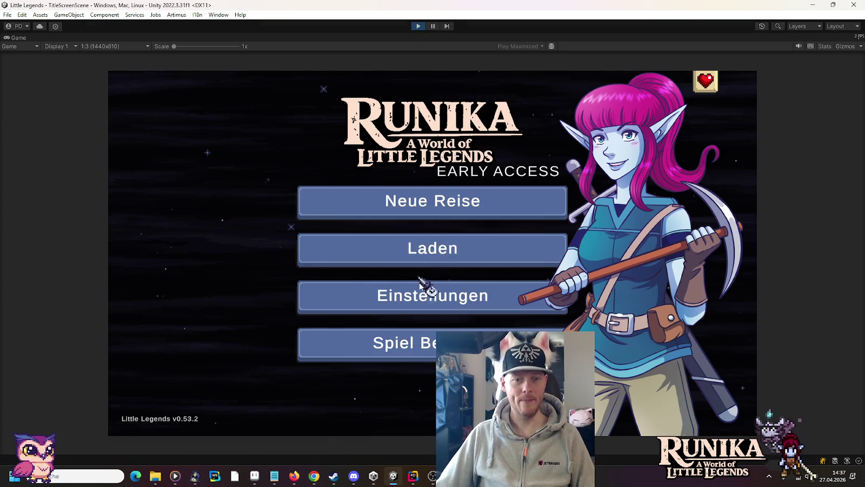
Load the zt45z45z save through Laden and continue past the loading screen with Weiter
left_click(421, 258)
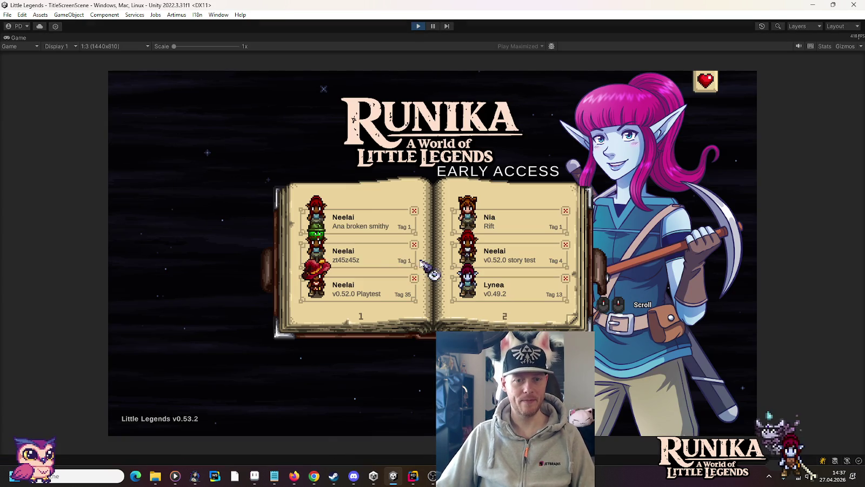
left_click(357, 254)
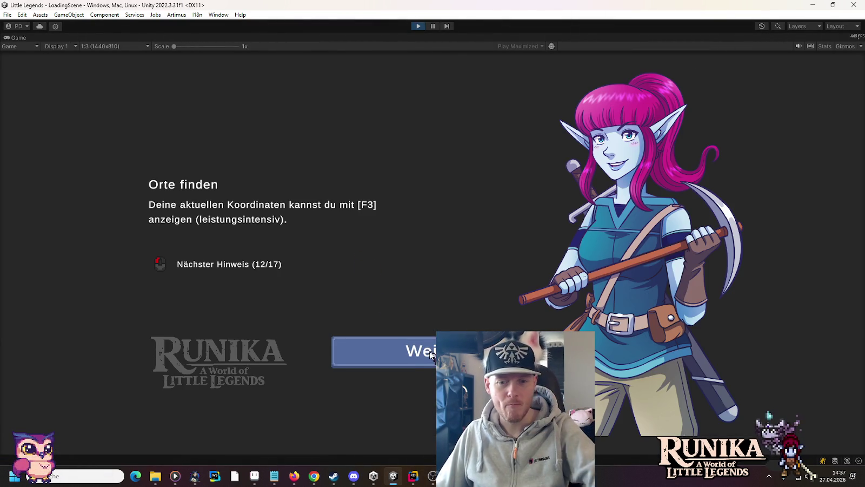
left_click(431, 354)
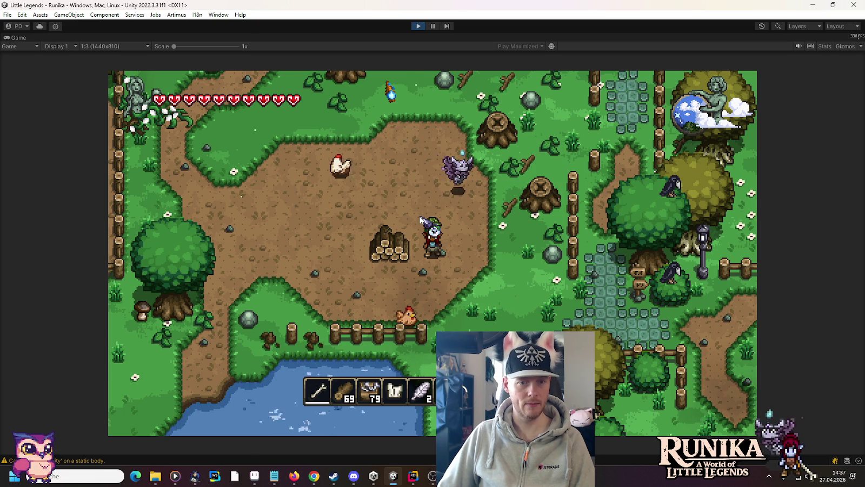
Walk the player north, open and close the inventory, then open the chat input
key("w")
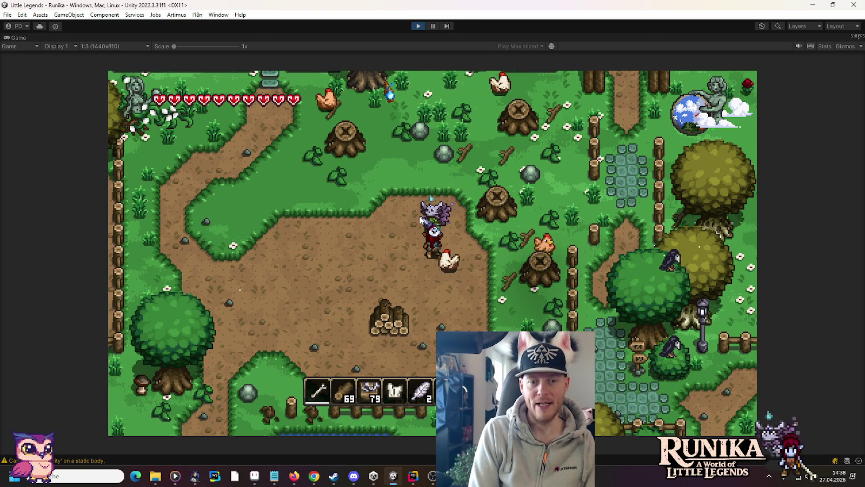
key("e")
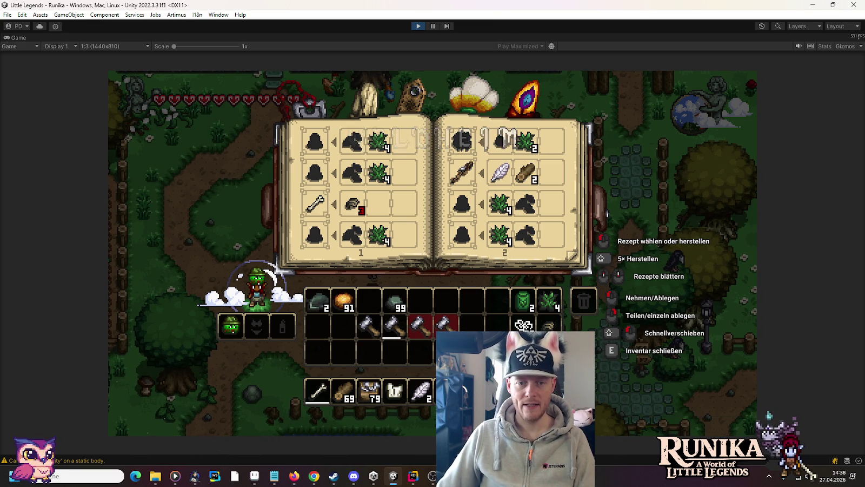
key("e")
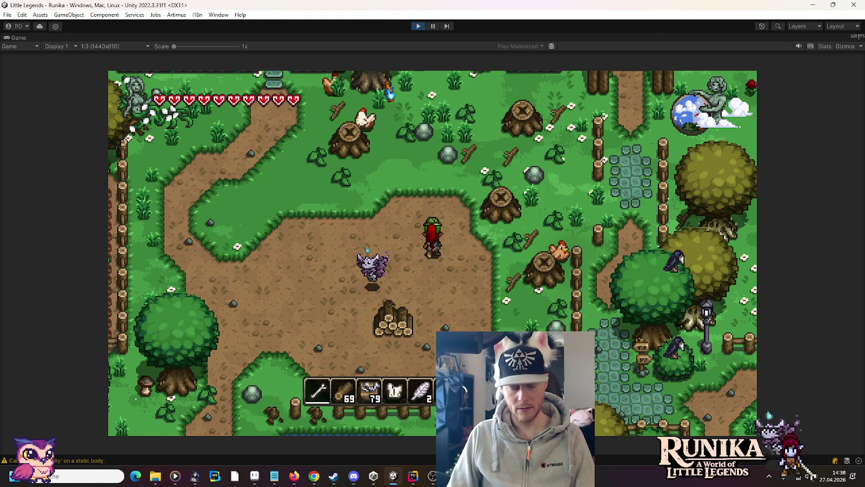
key("Return")
Submit the chat command '/add HiddenBlacksmithPlan', then stop play mode
type("/add")
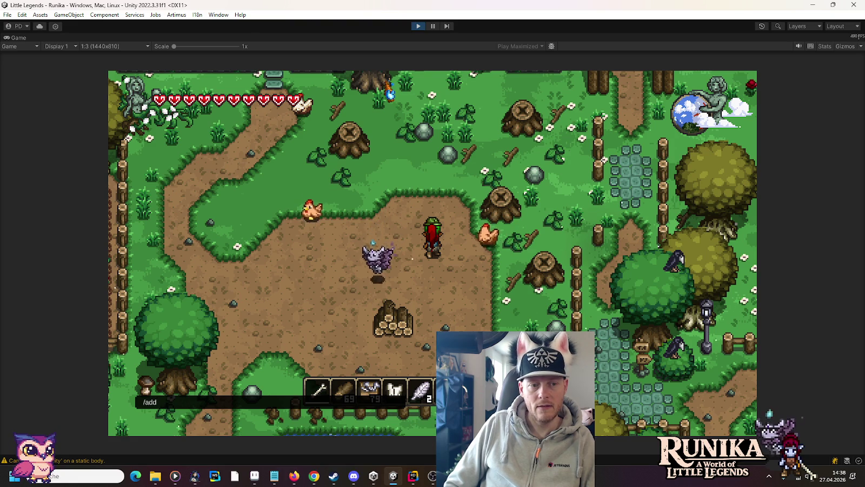
type(" Hi")
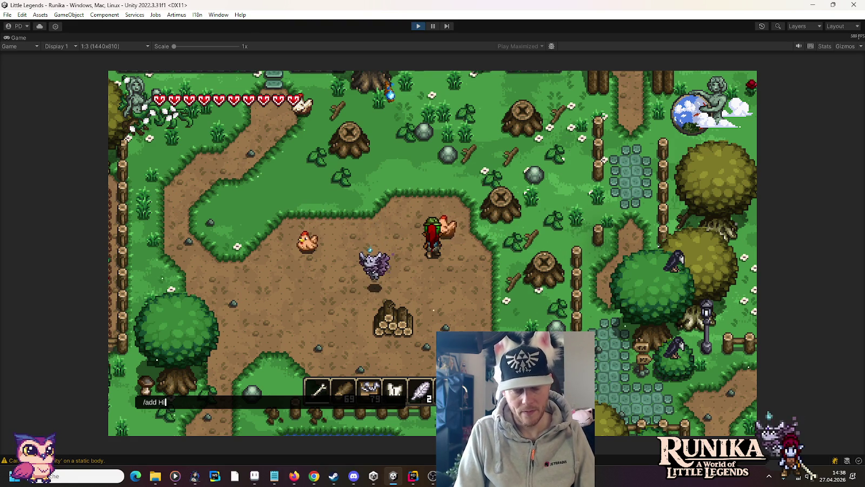
type("ddenBlack")
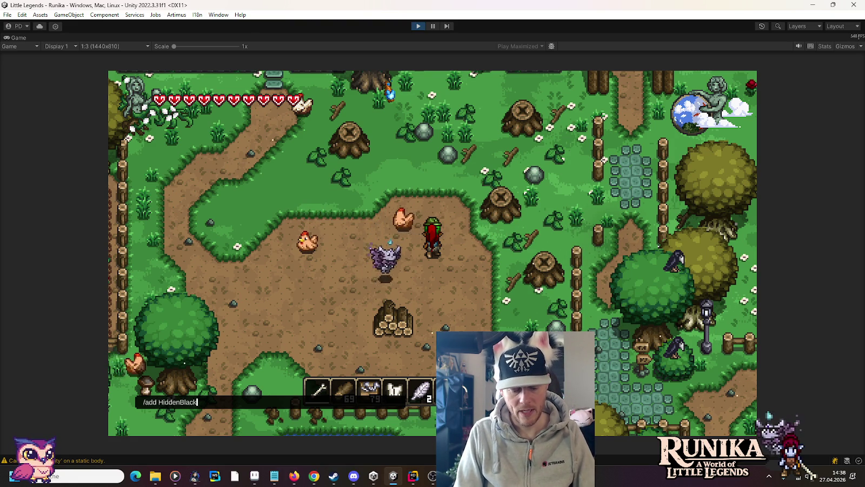
type("smithPlan")
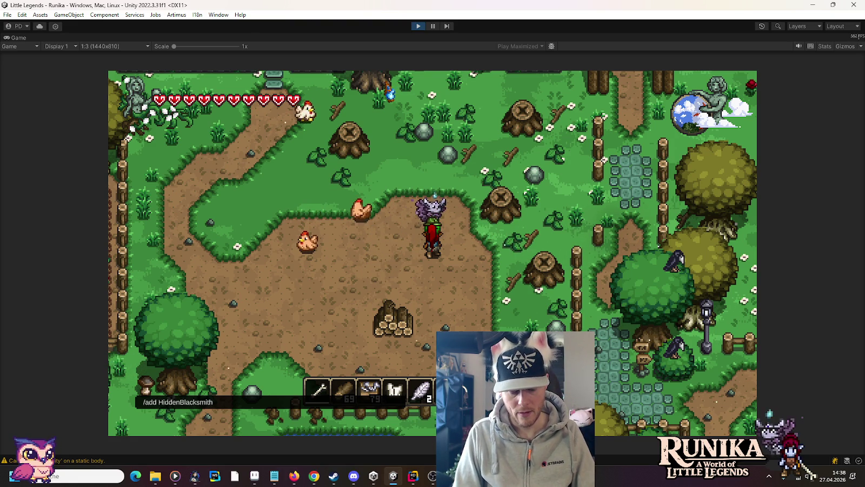
key("Return")
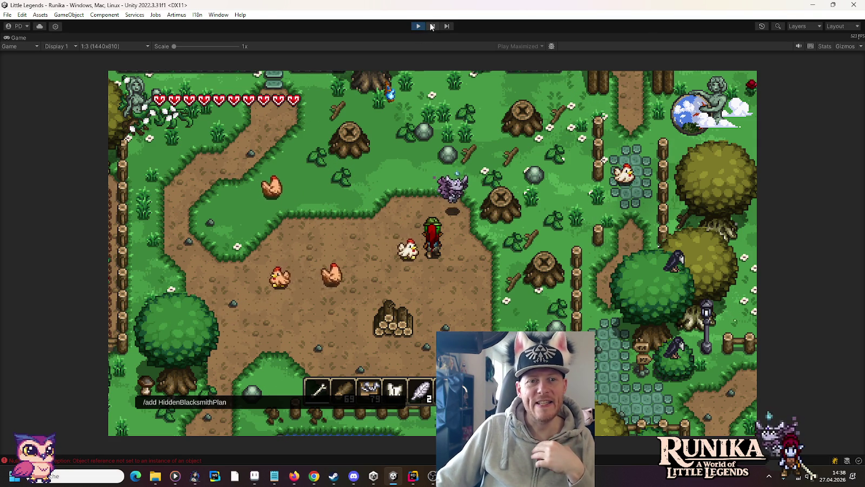
key("ctrl+p")
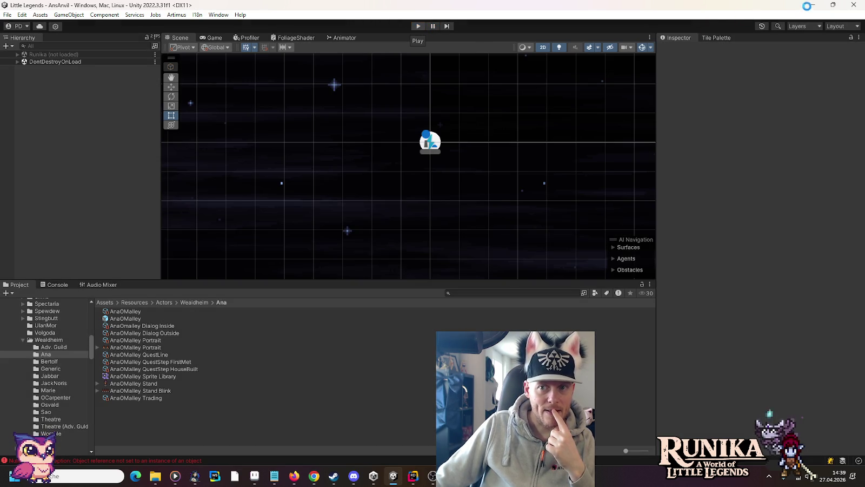
Restart play mode and open the save-game selection book via Laden
left_click(415, 25)
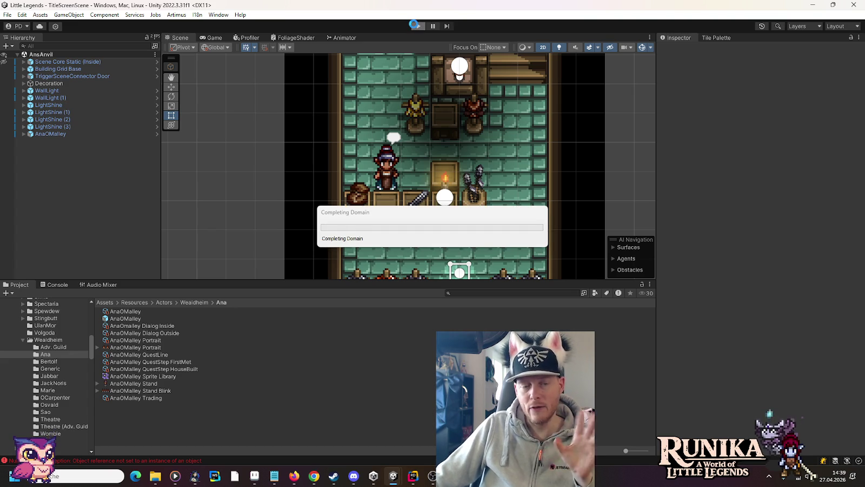
left_click(415, 26)
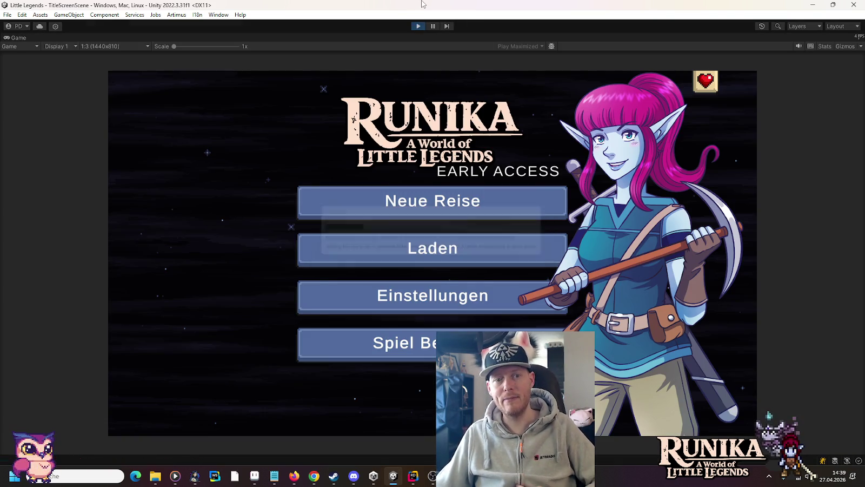
left_click(476, 243)
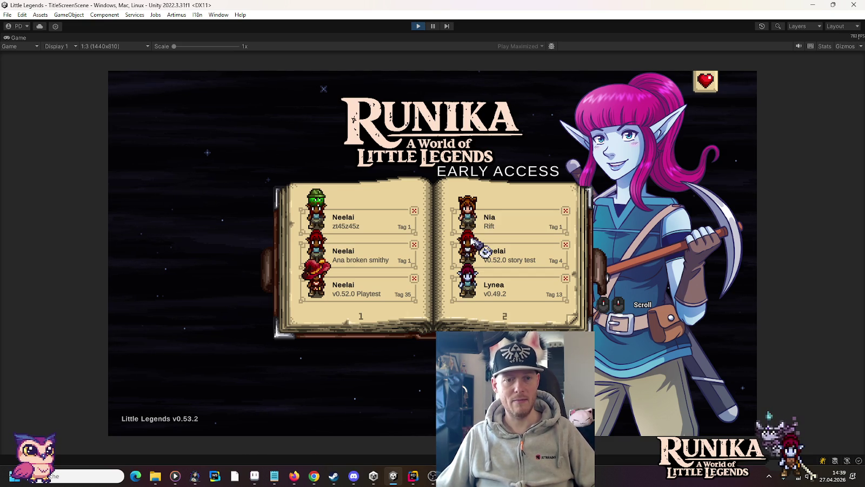
mouse_move(163, 475)
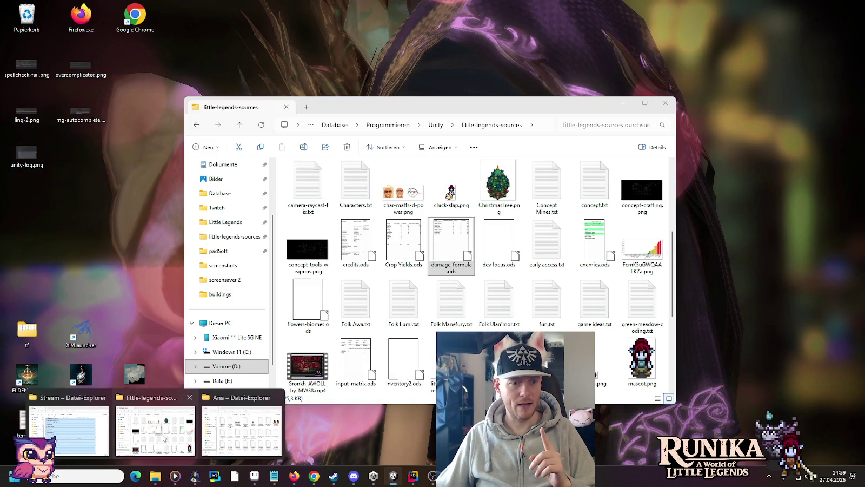
Browse File Explorer to the Little Legends zt45z45z save's map.4 folder
right_click(162, 437)
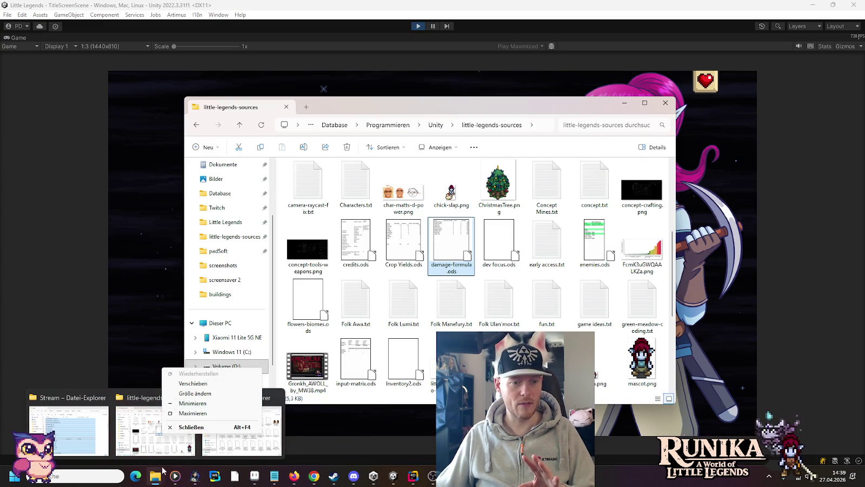
right_click(155, 476)
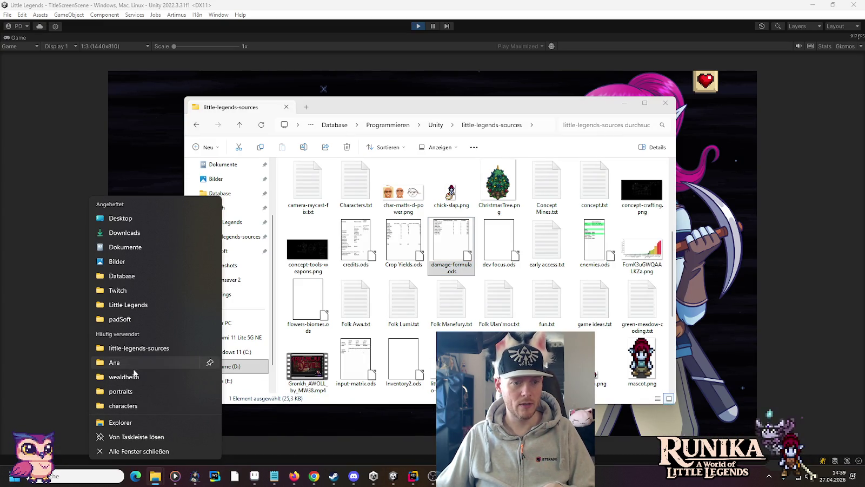
left_click(139, 320)
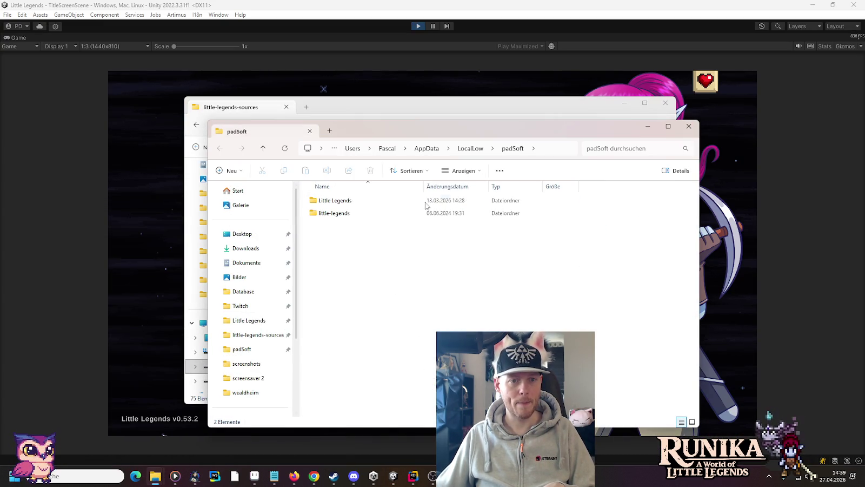
double_click(379, 201)
double_click(335, 314)
scroll(346, 335, "down", 10)
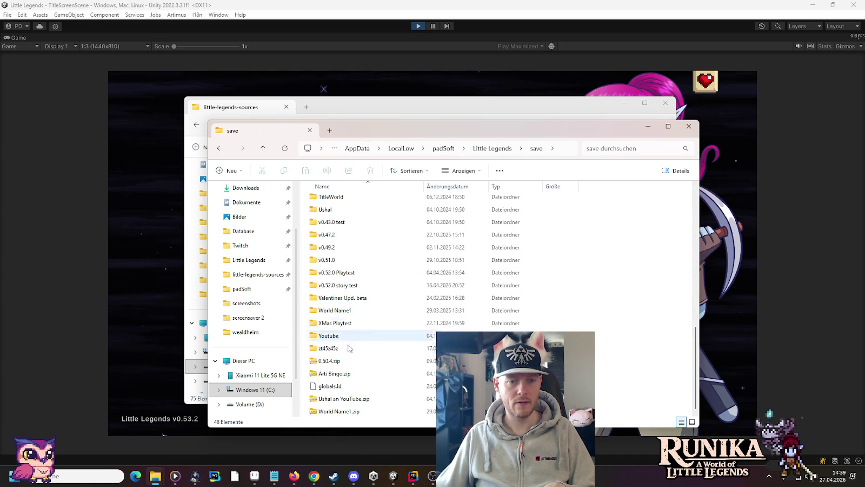
double_click(351, 349)
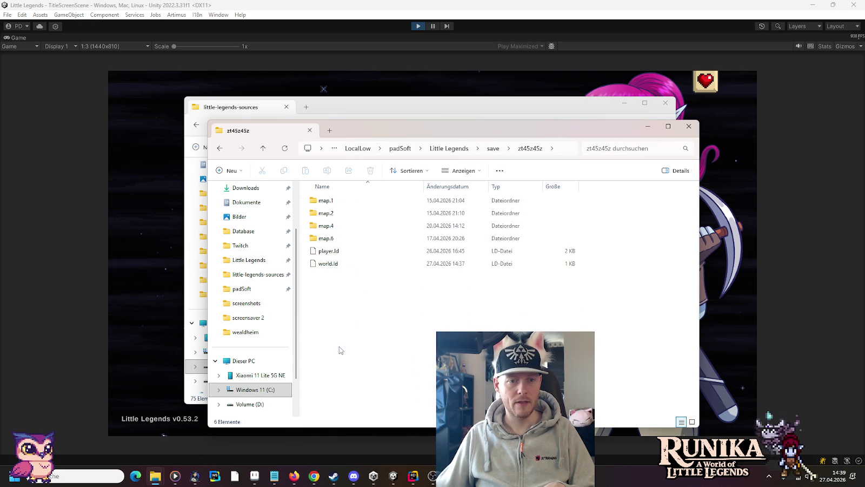
double_click(341, 239)
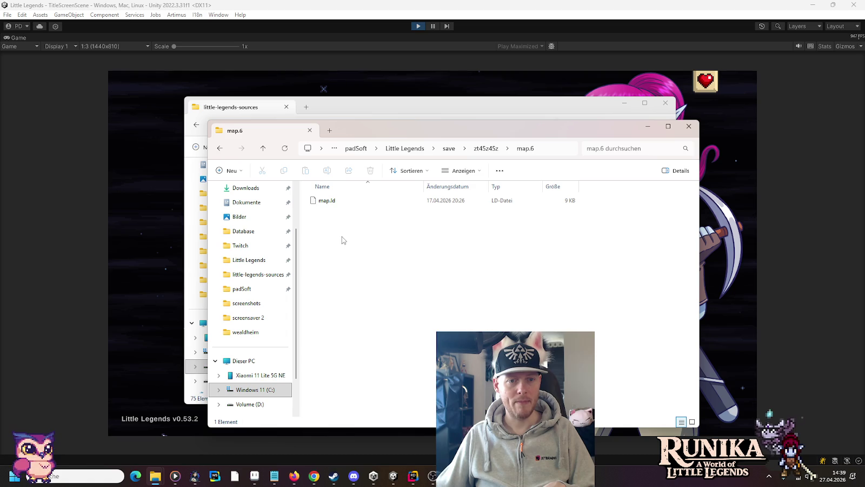
key("alt+Left")
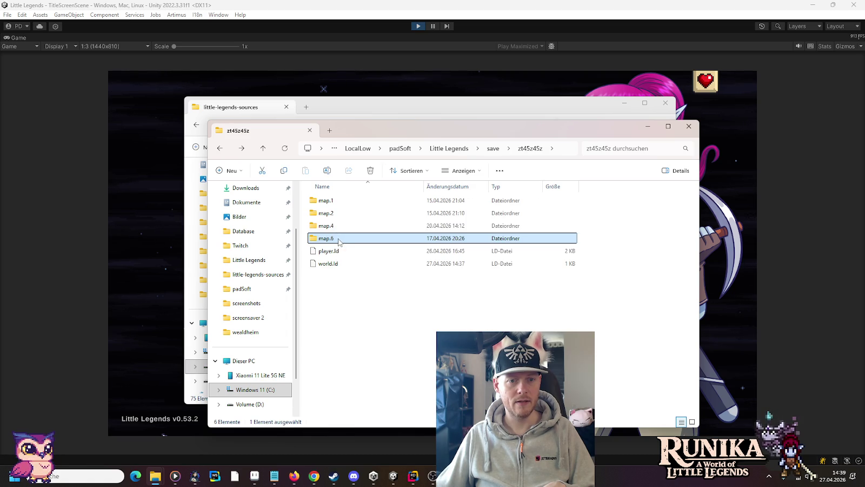
double_click(334, 226)
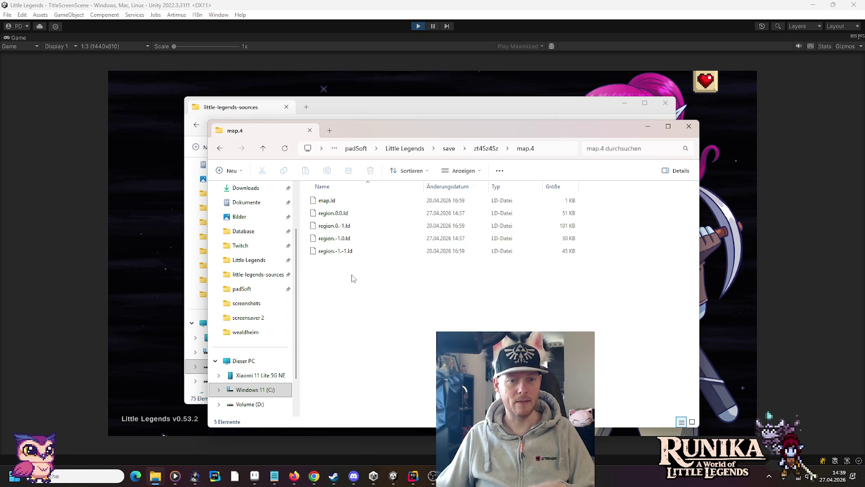
Delete region.0.-1.ld and region.-1.-1.ld to the recycle bin and return to the game
left_click_drag(360, 280, 336, 214)
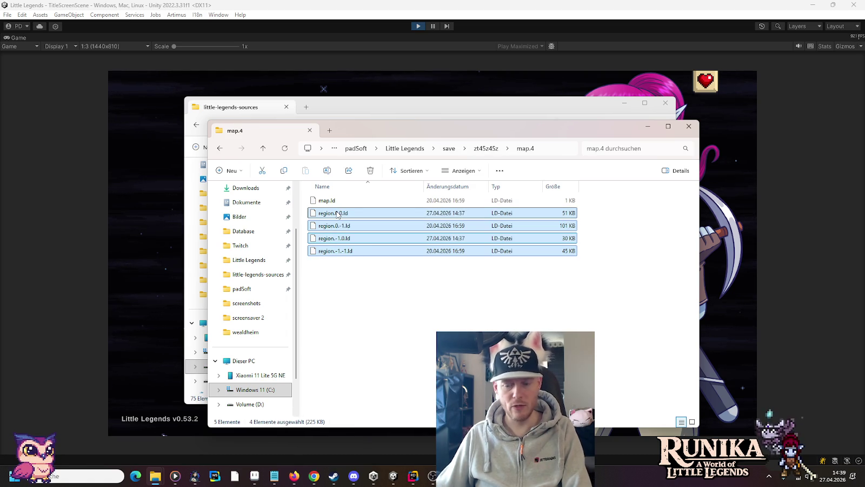
left_click(368, 289)
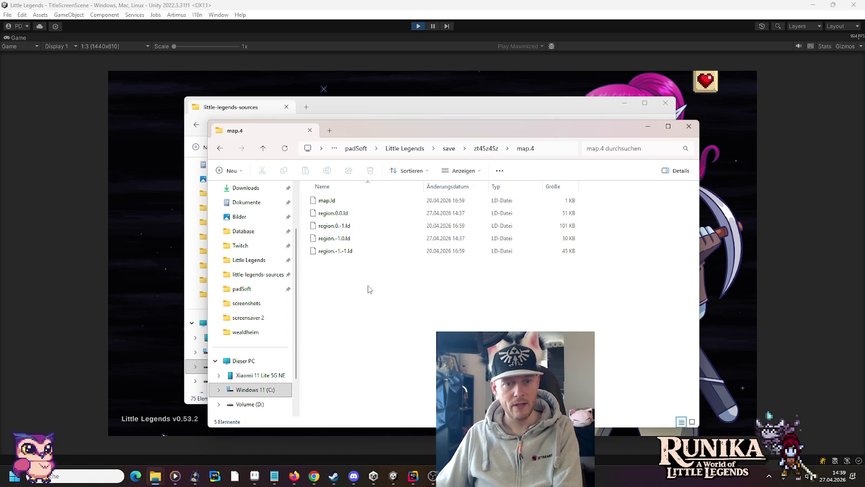
left_click(353, 227)
left_click(352, 253, "ctrl")
key("Delete")
key("Return")
left_click(362, 10)
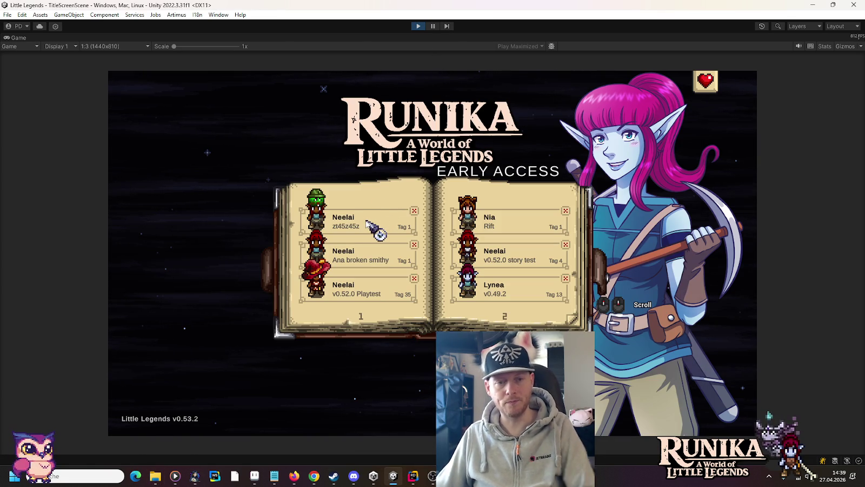
Load the first save slot, walk away from the house door, and open the inventory
left_click(366, 221)
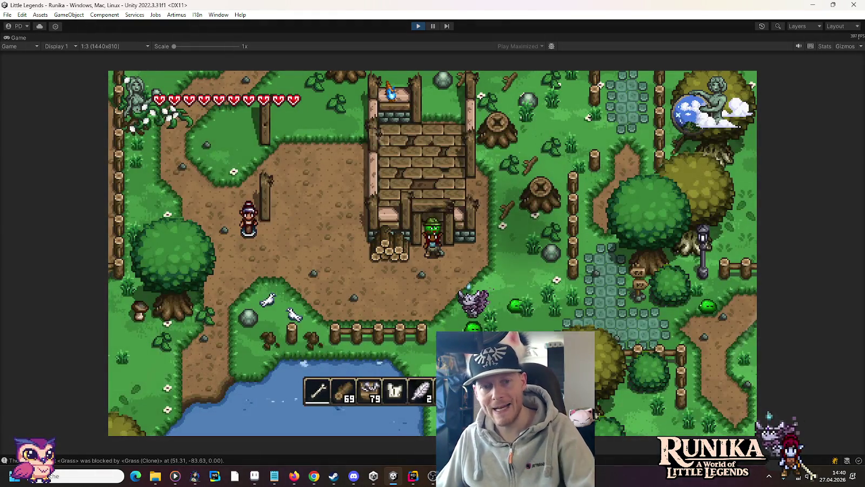
key("a")
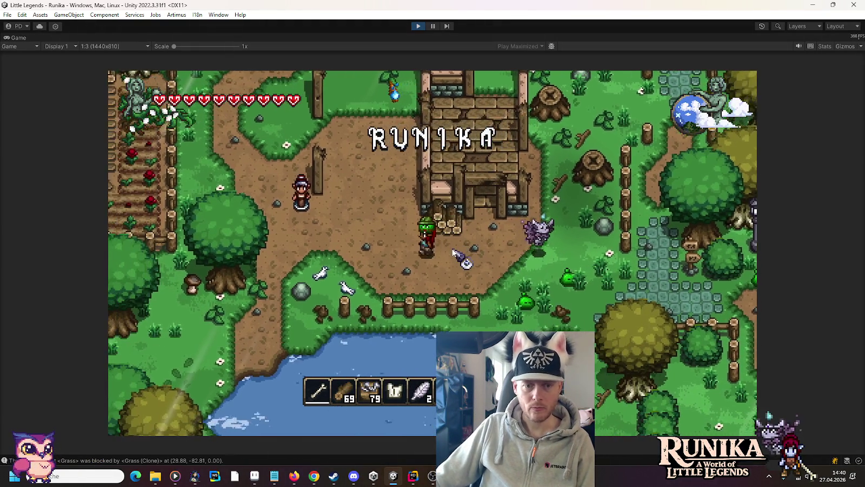
key("e")
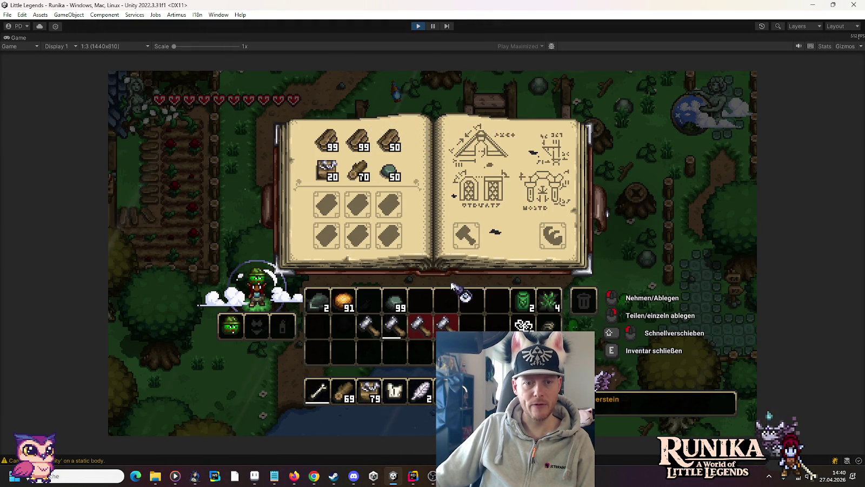
Add 99 boards to the inventory with the /add Bretter and /add Boards chat commands
type("e/add")
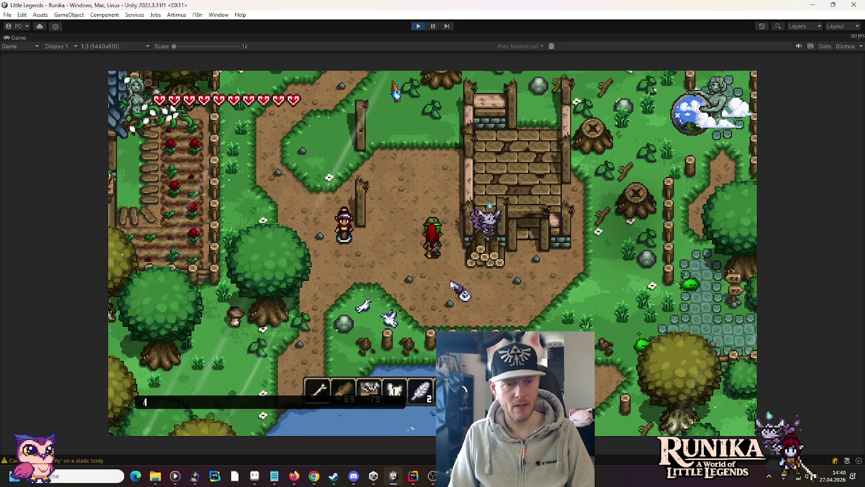
type(" Boards")
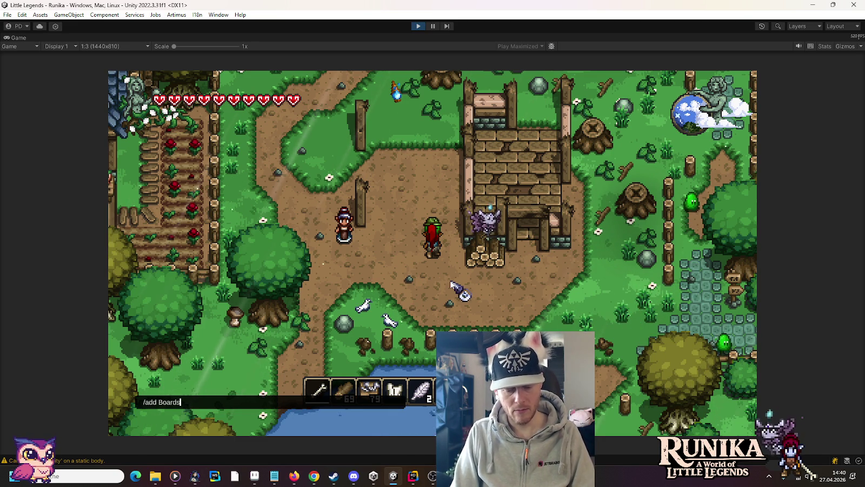
type(" 99")
key("Return")
type("/add Bretter 99")
key("Return")
type("Boards 99")
key("Return")
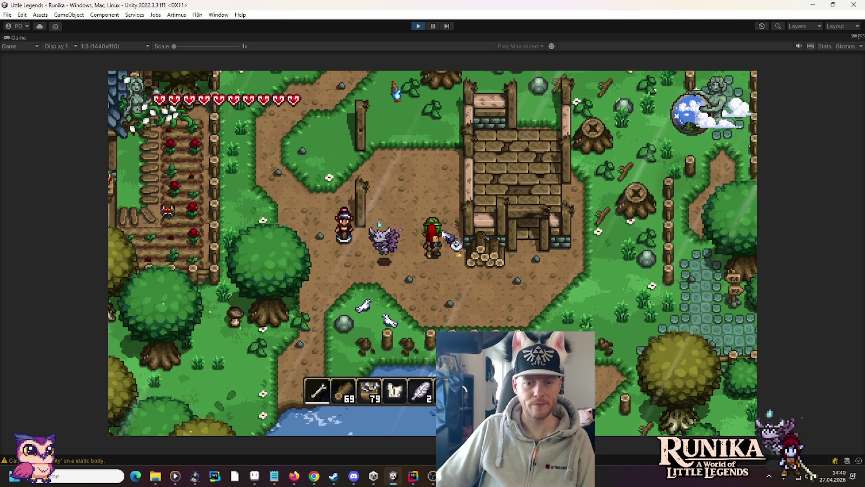
Move the wood stacks from the inventory into the crafting book slots
key("e")
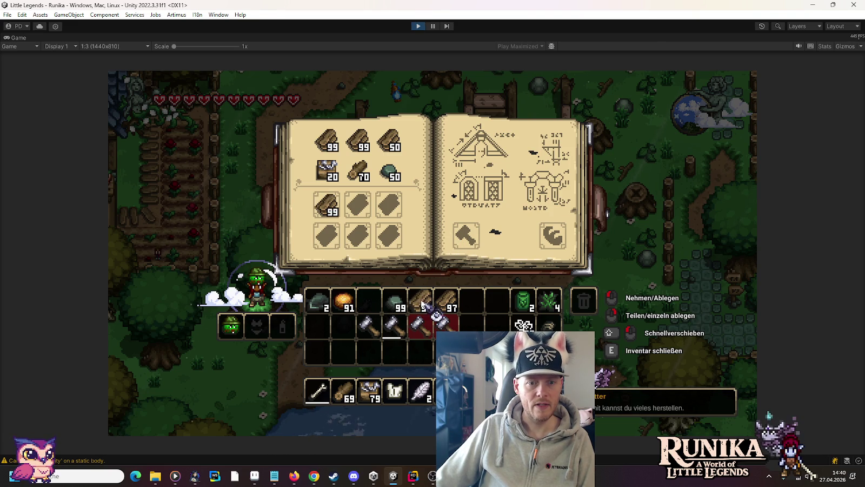
left_click(424, 303, "shift")
left_click(446, 303, "shift")
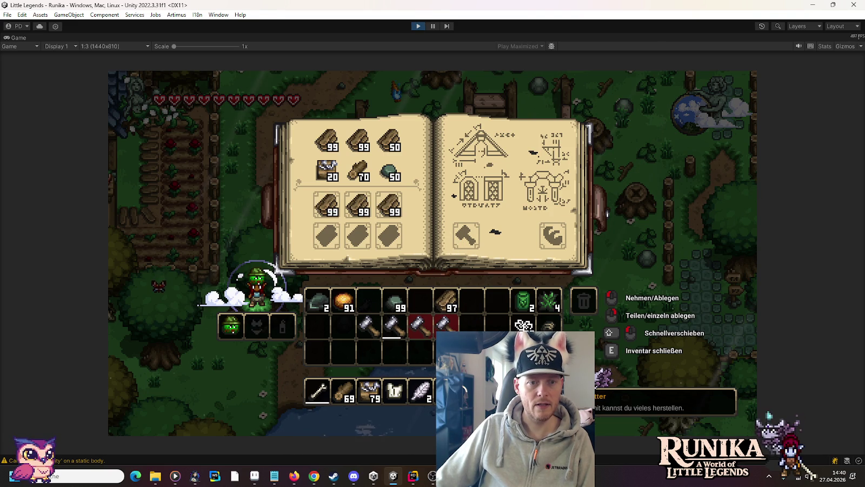
left_click(369, 391, "shift")
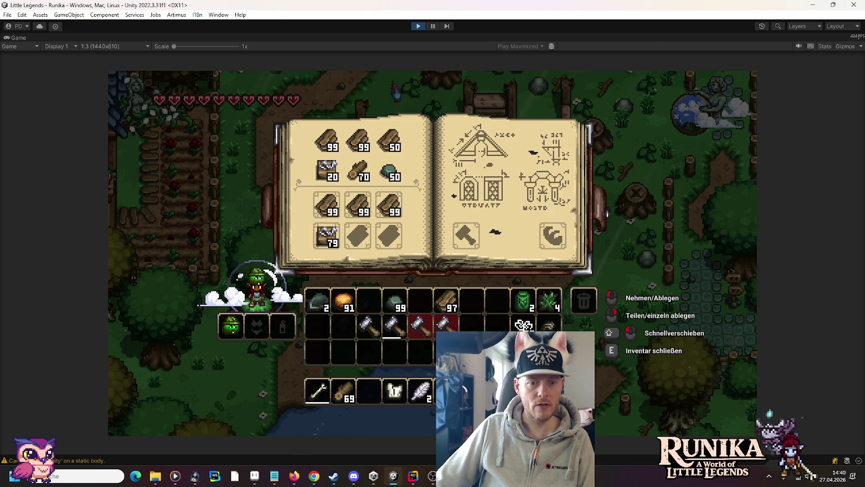
left_click(343, 390, "shift")
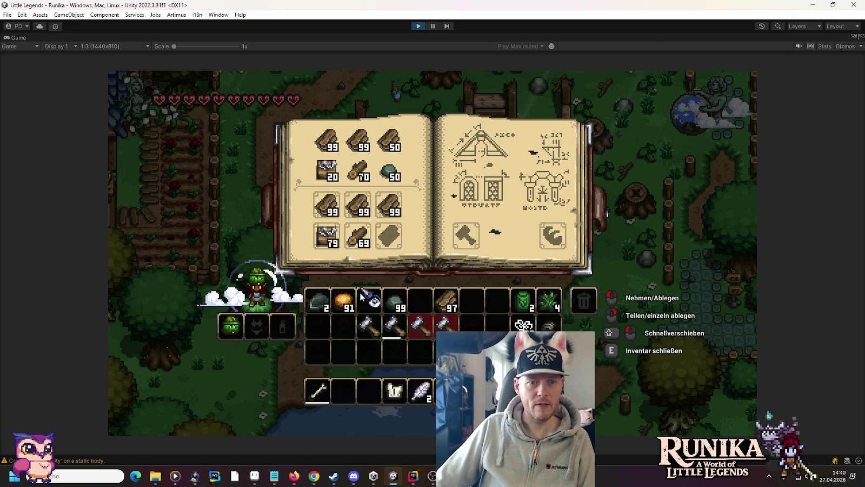
Add logs with /add Log, place the 99 logs in the crafting book and return the 69 stack
type("e/add")
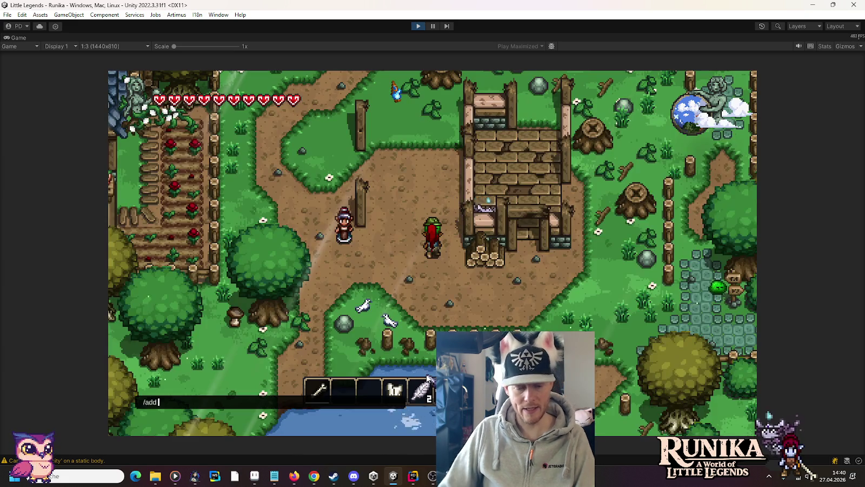
type(" Log 9")
key("Return")
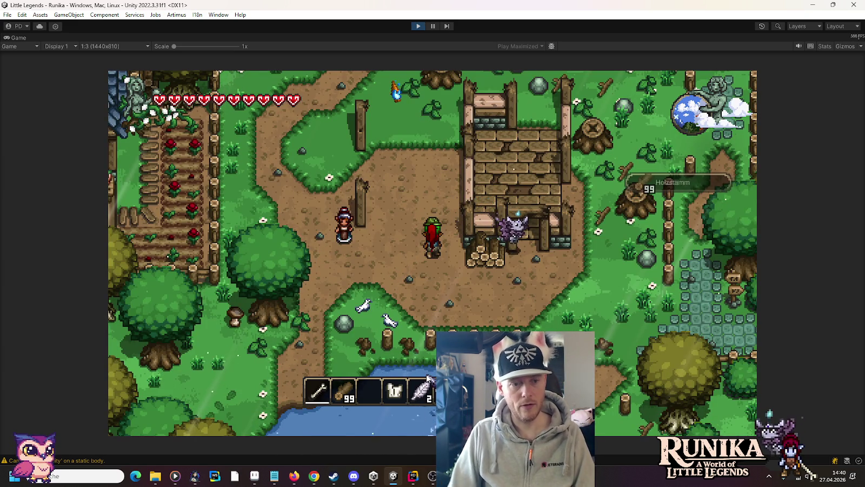
key("e")
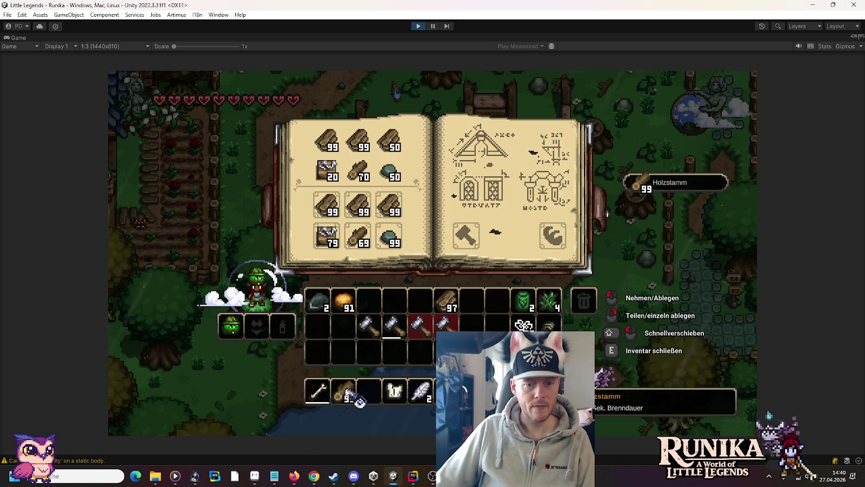
left_click(343, 390, "shift")
left_click(466, 236, "shift")
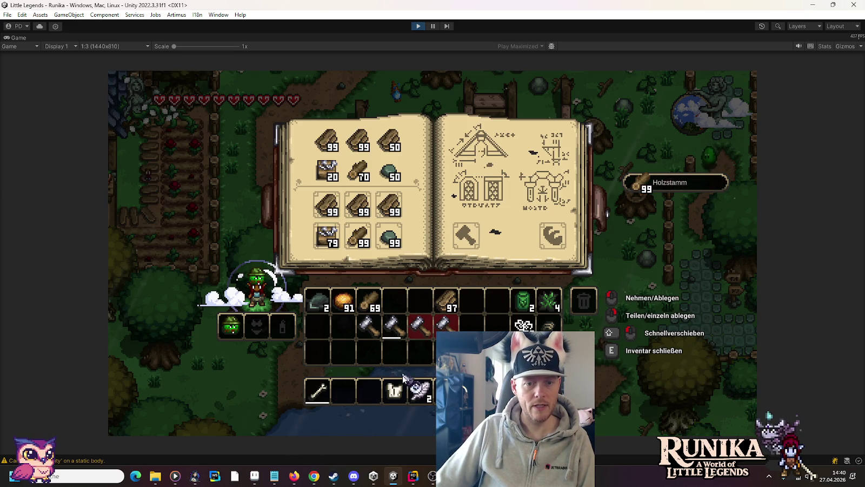
Throw the spare hammer into the trash
mouse_move(596, 327)
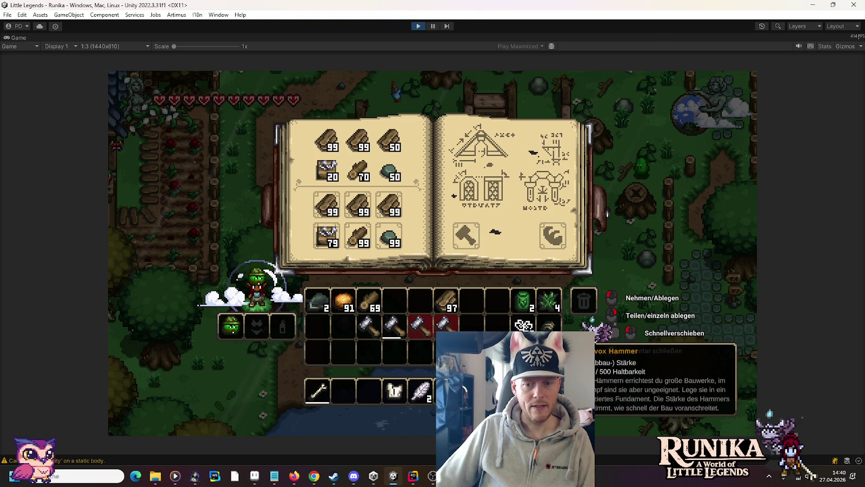
left_click(445, 324)
left_click(583, 300)
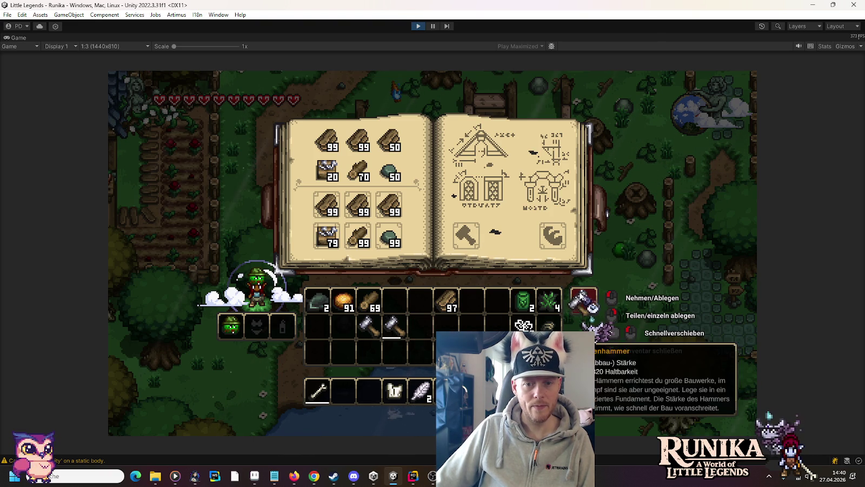
Add a Galvox Hammer with the /add GalvoxHammer chat command and bring up the blueprint book
key("Escape")
type("/add ")
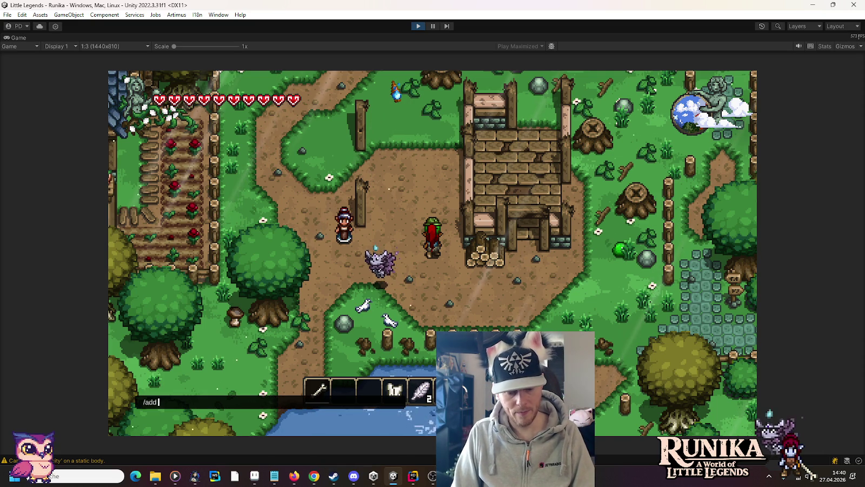
type("GalvoxHammer")
key("Return")
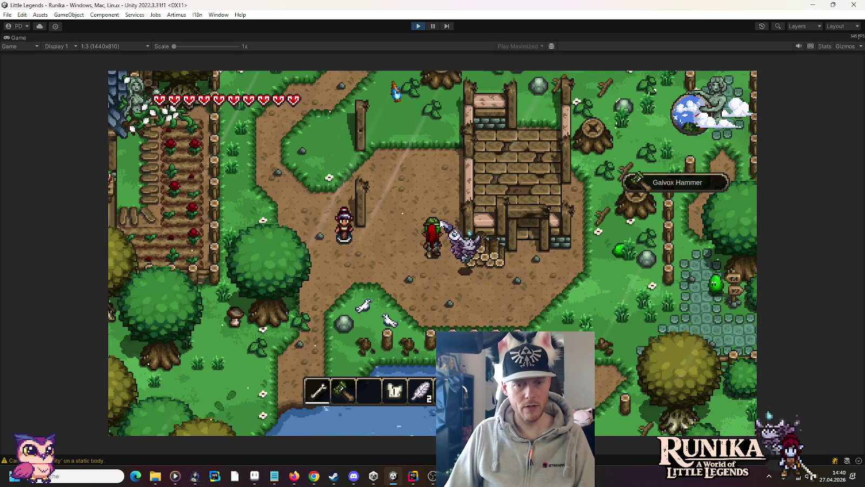
key("e")
key("e")
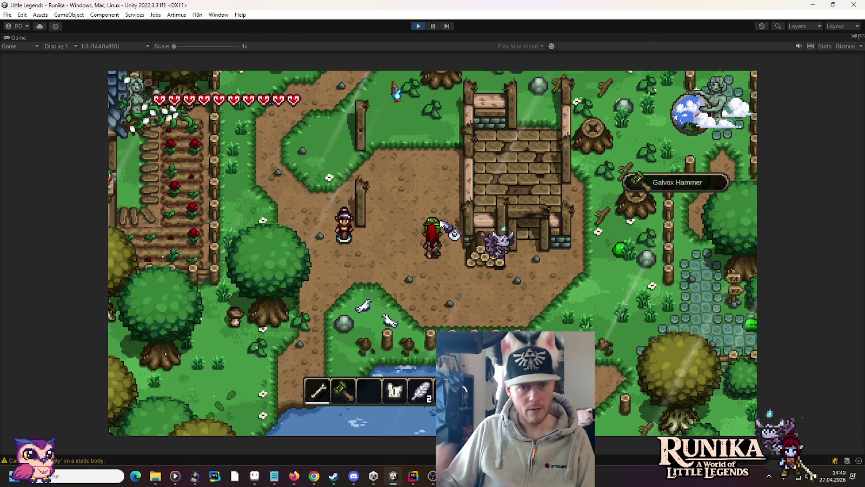
key("e")
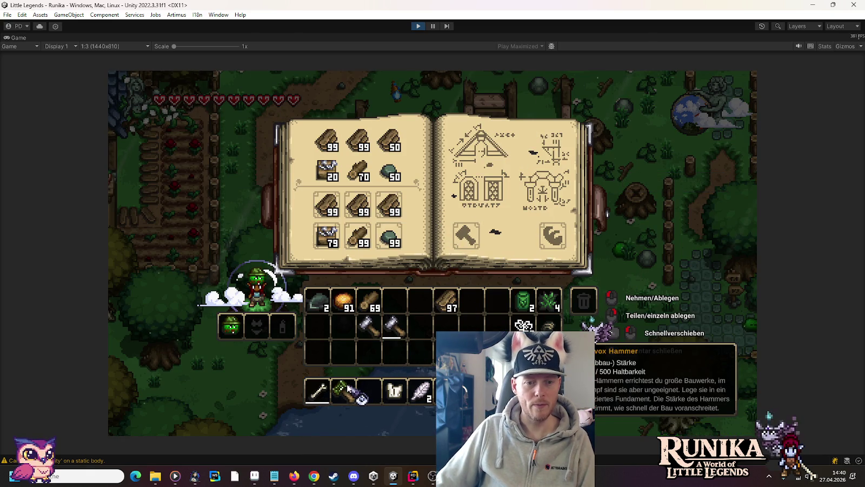
Put the Galvox Hammer and orange material into the blueprint, then walk through the finished house's door
left_click(342, 390, "shift")
left_click(345, 301, "shift")
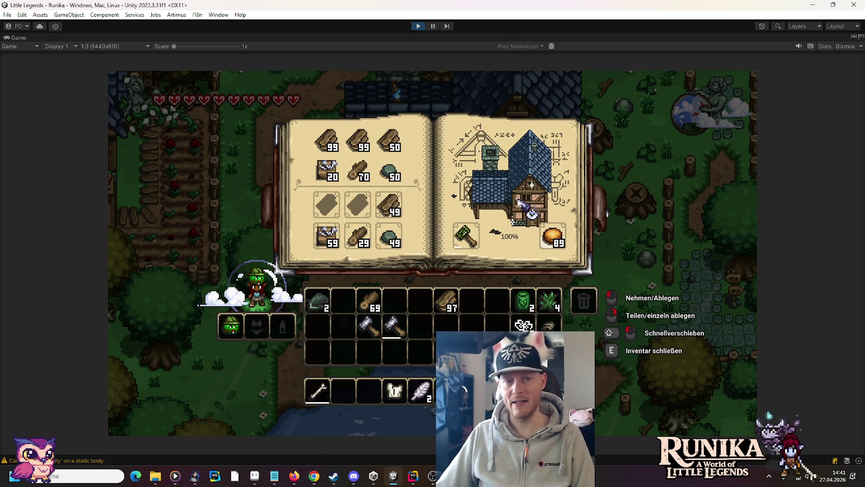
key("e")
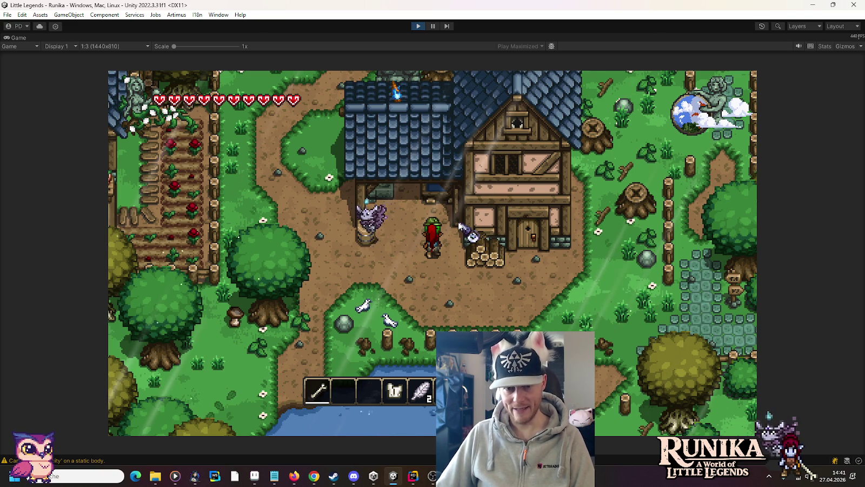
key("d")
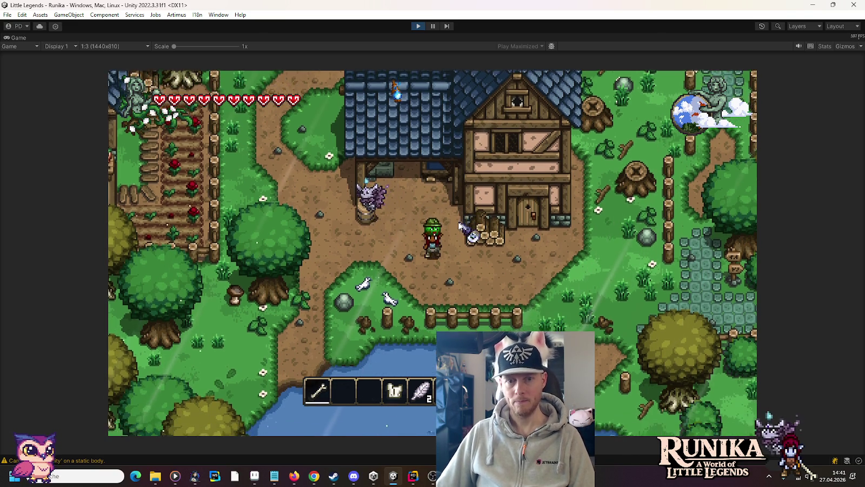
key("w")
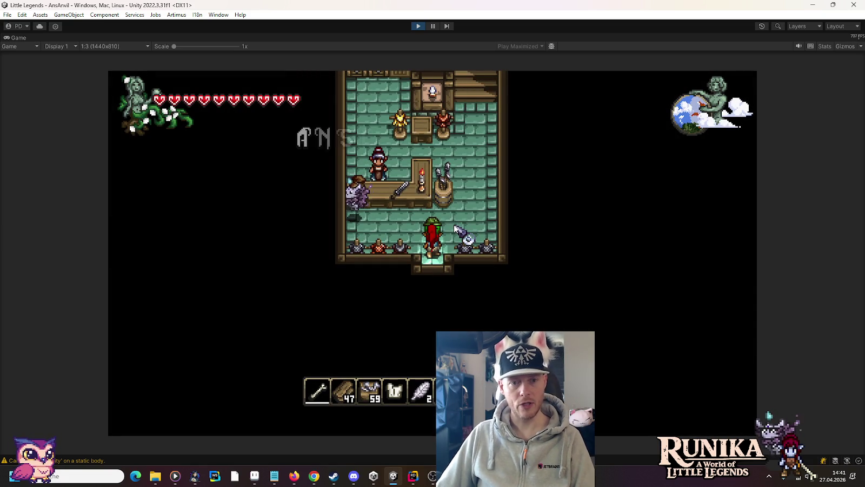
Walk into the smithy up to the counter and talk to Ana O'Mallie
key("w")
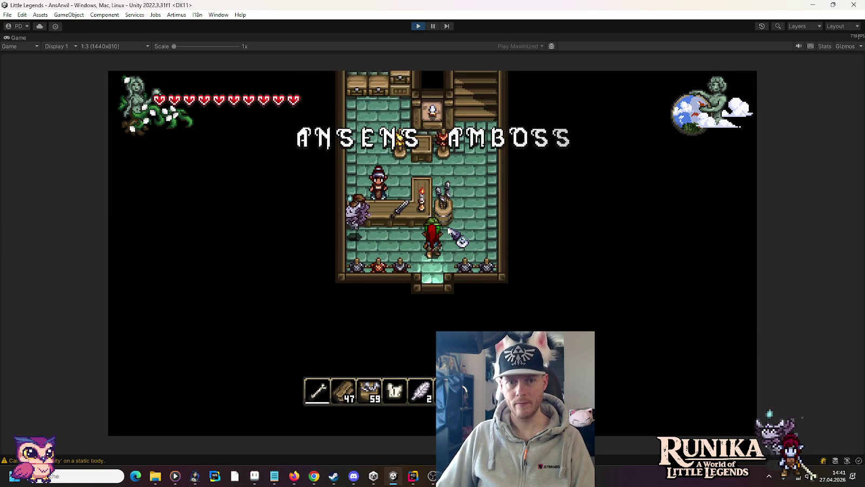
key("a")
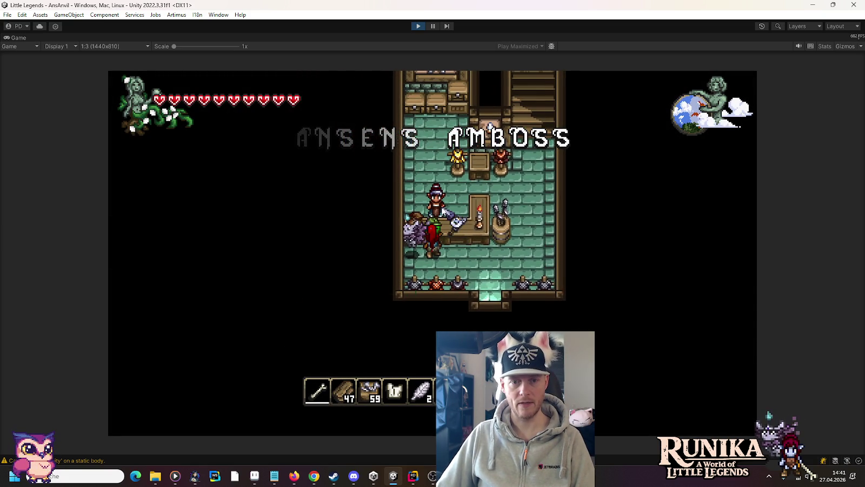
key("e")
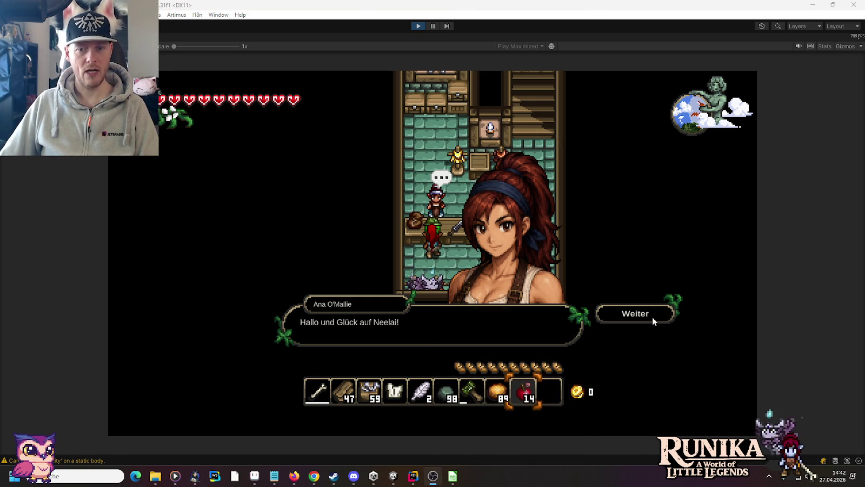
Click Weiter through Ana's dialogue and open her shop's buy list
left_click(648, 315)
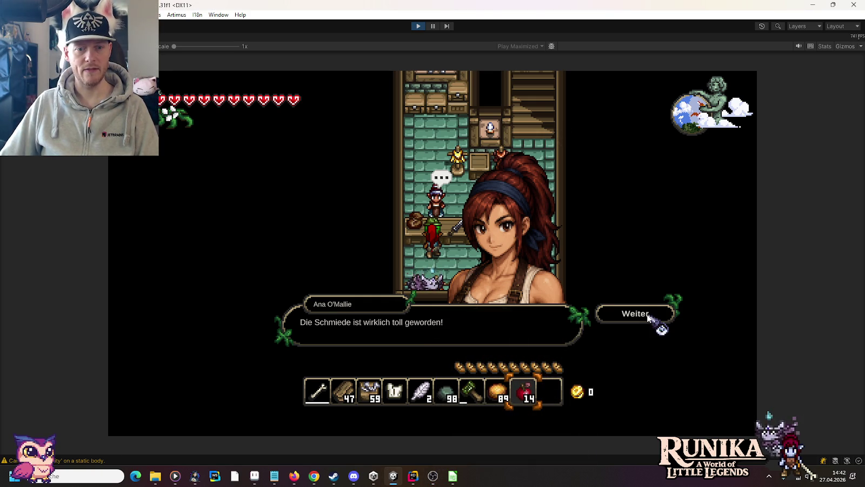
left_click(649, 315)
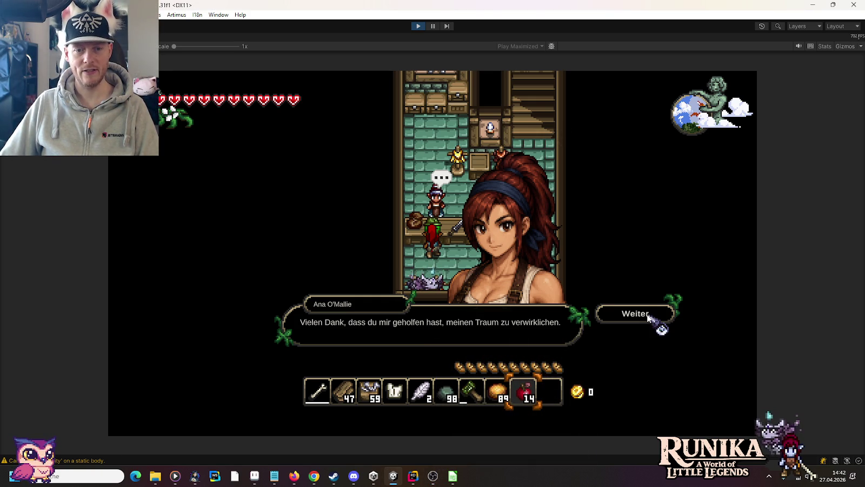
left_click(649, 315)
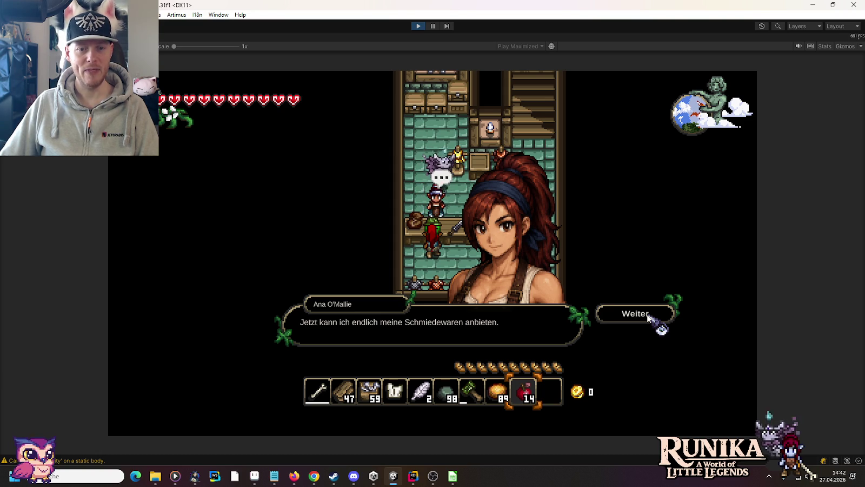
left_click(649, 315)
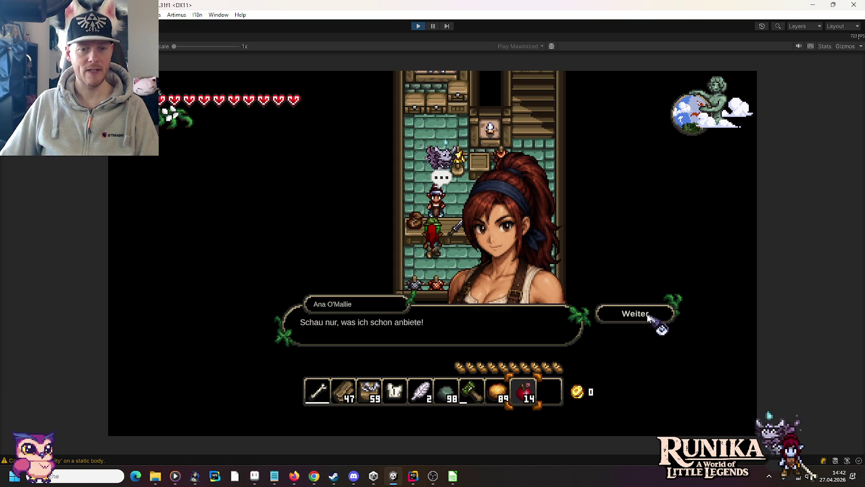
left_click(649, 315)
left_click(543, 249)
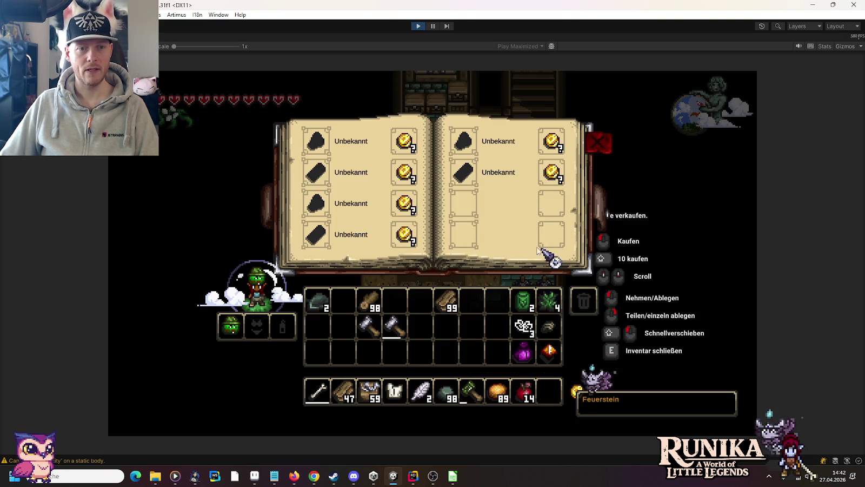
Close the shop and add iron ore and an iron ingot with /add ironOre and /add IronIngot
key("e")
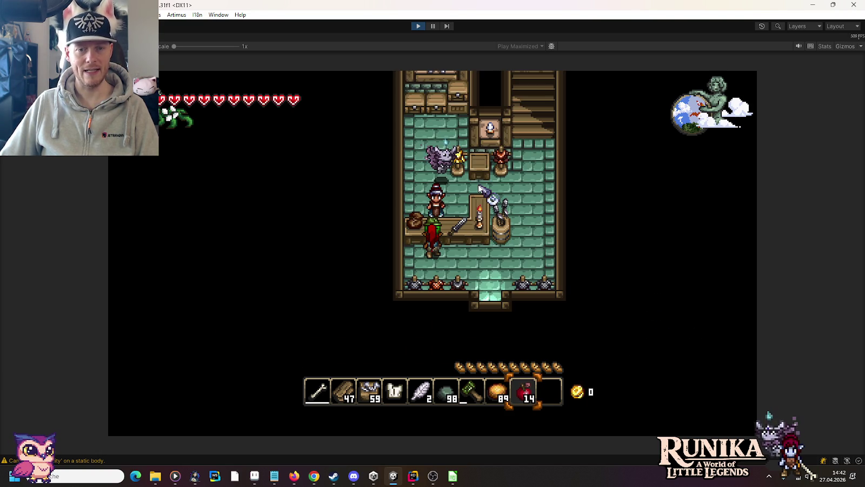
type("/")
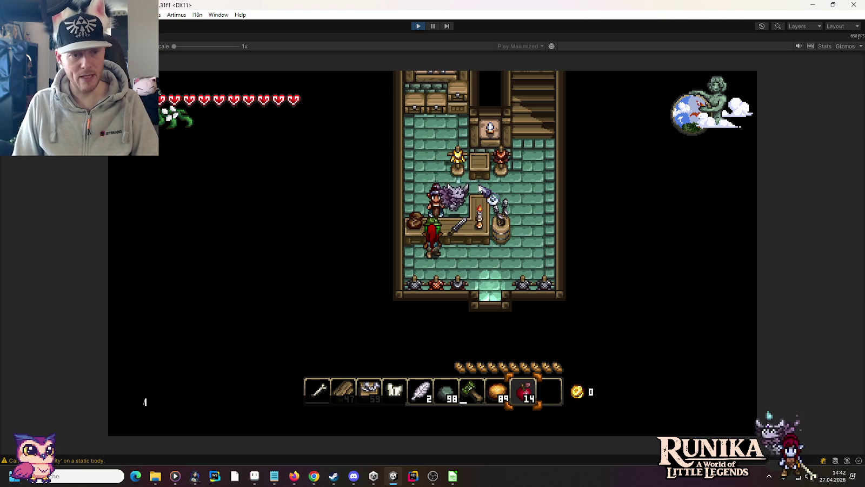
type("add ironOre")
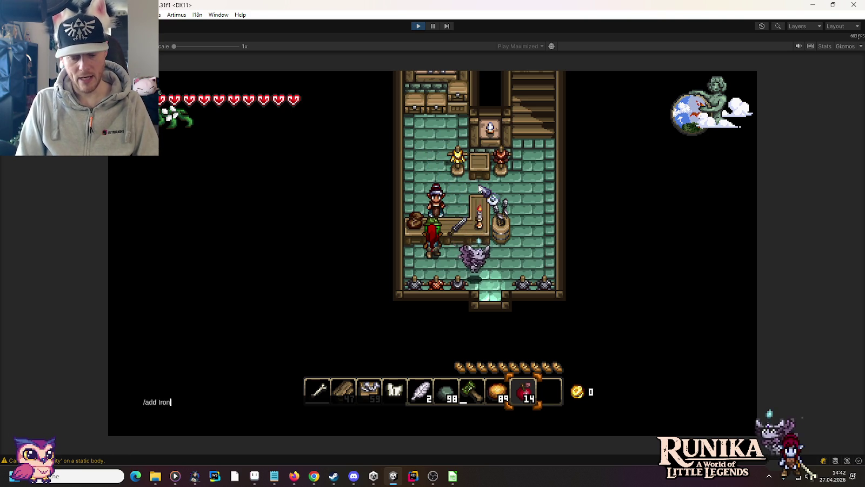
key("Return")
type("/add IronIngot")
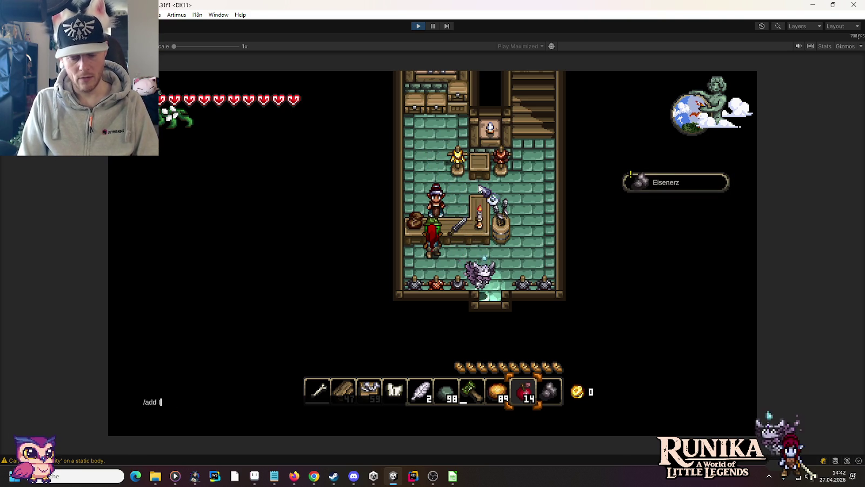
key("Return")
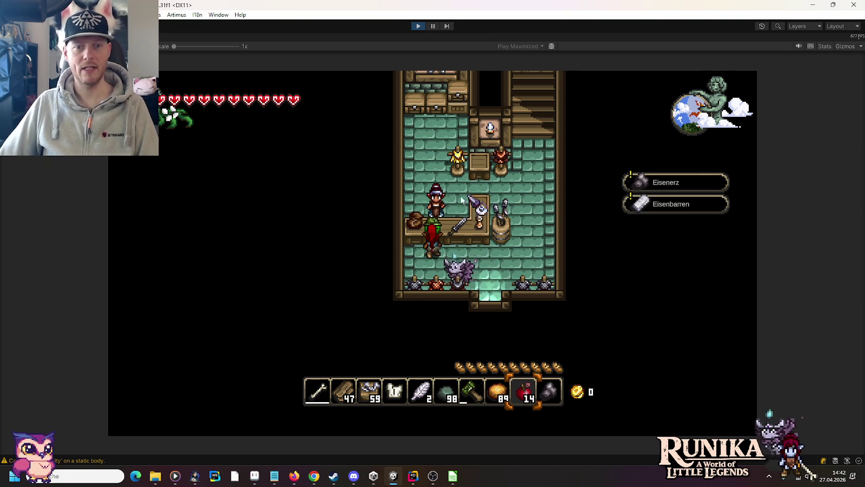
Reopen Ana's shop to check the new items, close it, and talk to her again
key("e")
left_click(636, 312)
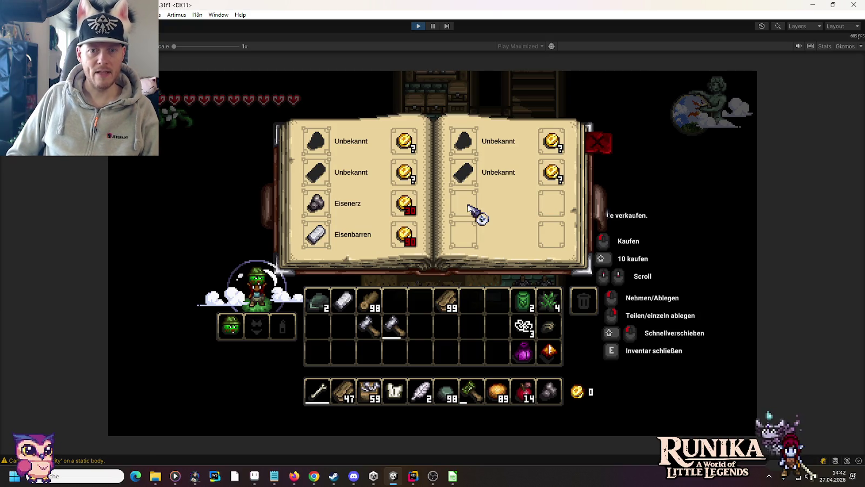
key("e")
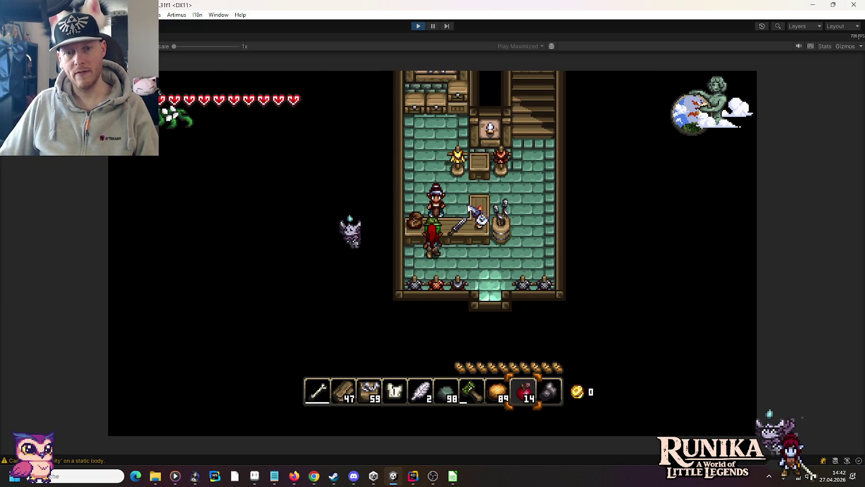
key("d")
key("a")
left_click(429, 215)
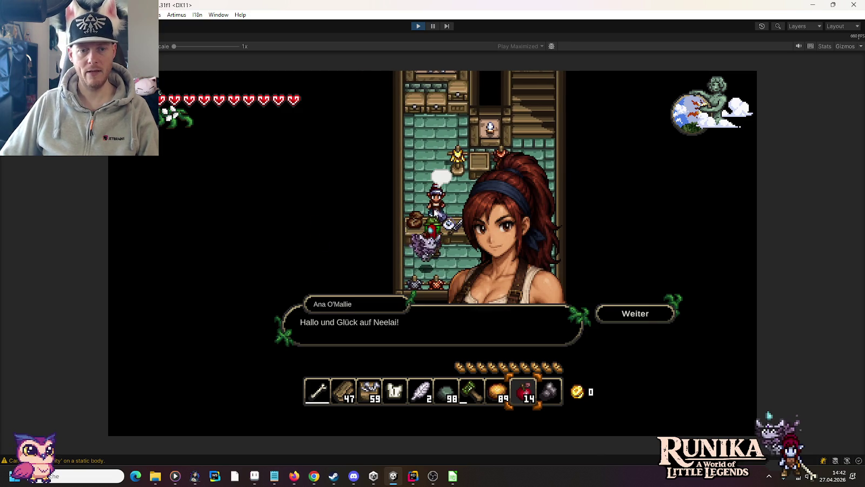
Open Ana's shop and sell the iron bar, bringing the coin count to 36
left_click(638, 319)
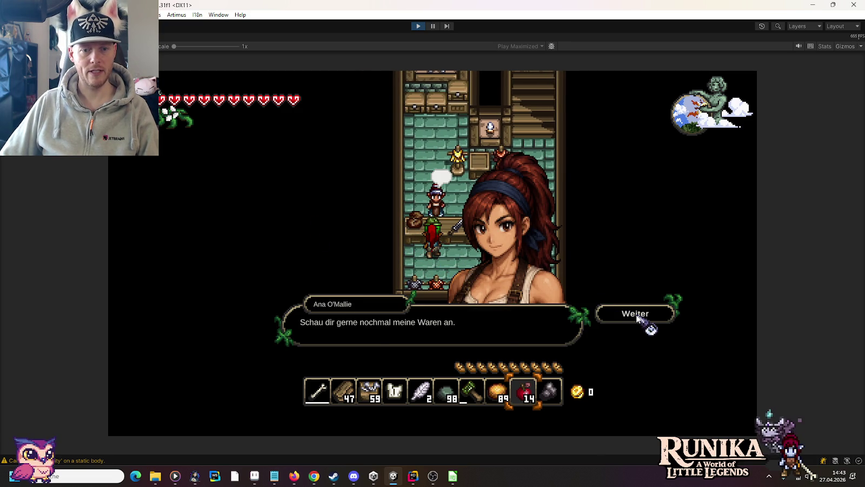
left_click(638, 319)
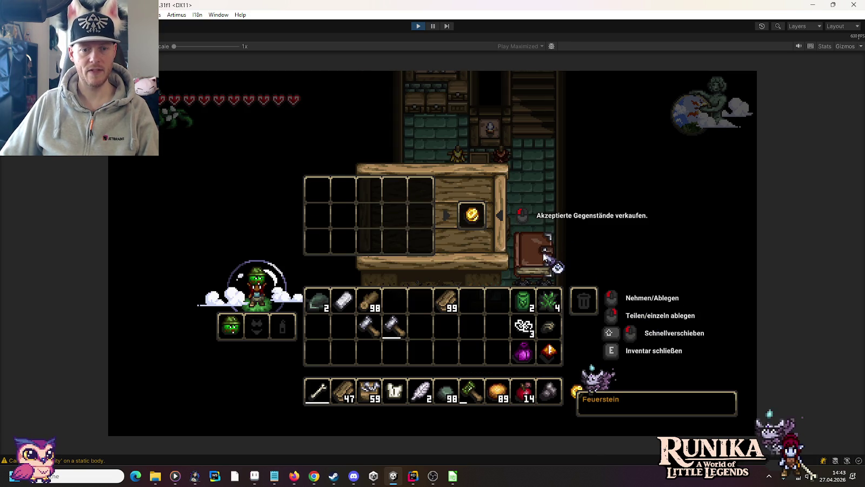
left_click(344, 300)
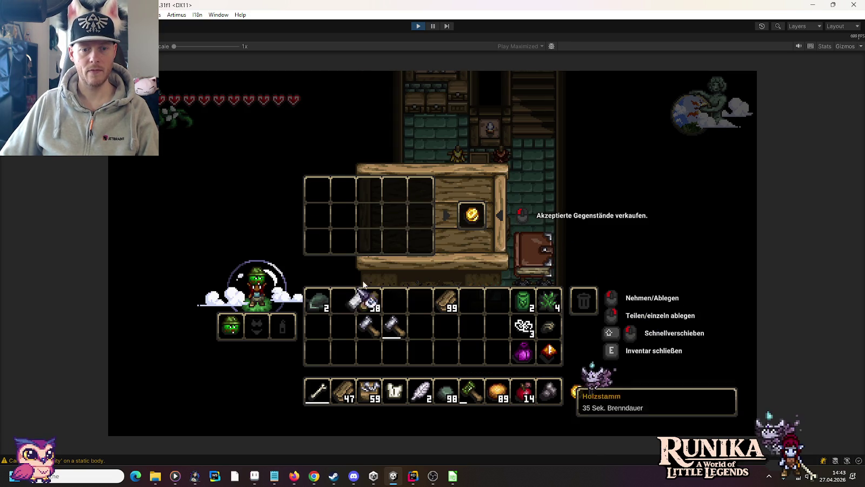
left_click(421, 215)
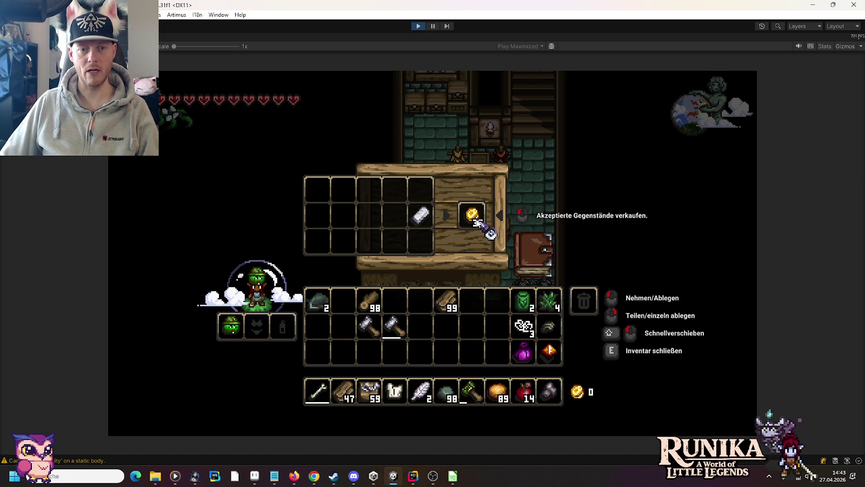
left_click(476, 221)
Close the inventory and walk out of the shop door
key("e")
key("d")
key("s")
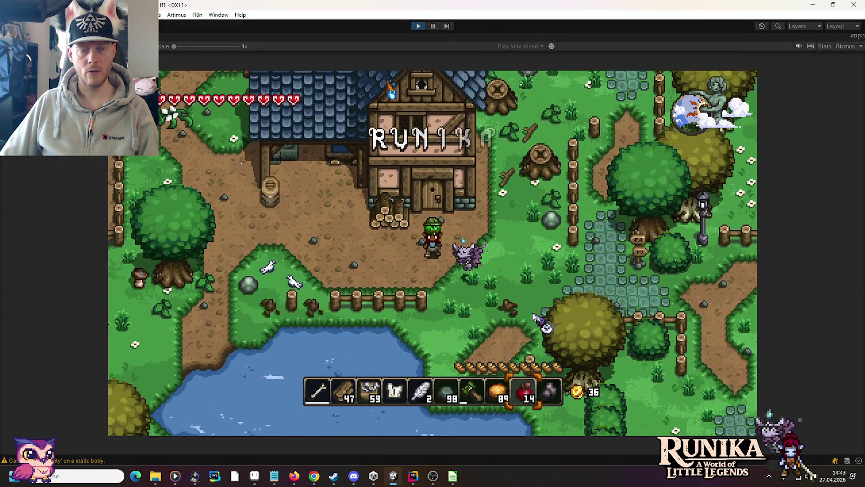
Walk the character back through the house door, then stop Play mode
key("w")
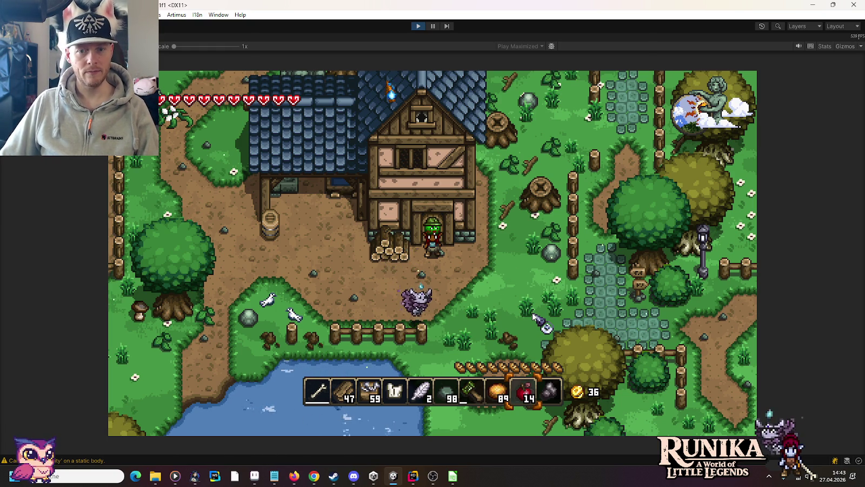
key("w")
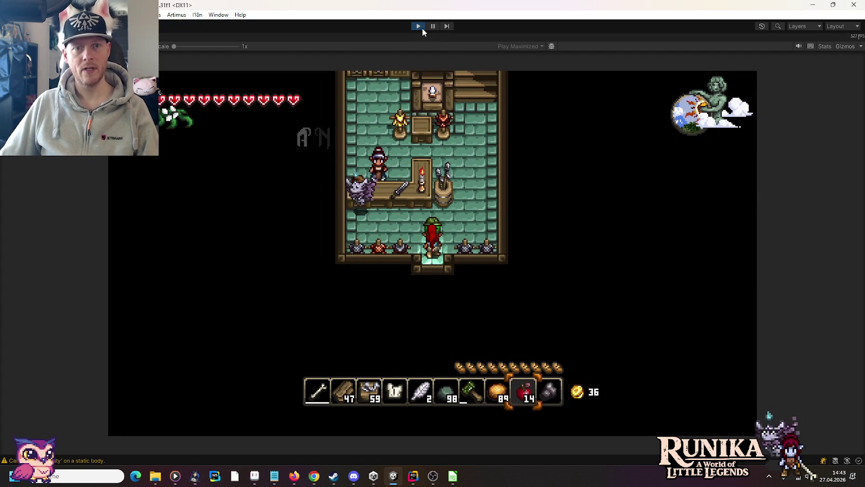
left_click(419, 27)
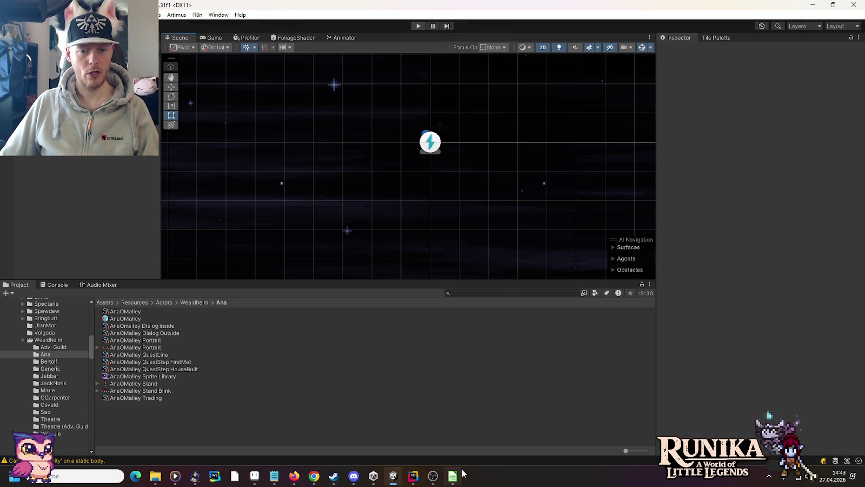
Lower the TriggerSceneConnector Door from Y -6 to Y -6.5 with the Move tool
scroll(436, 165, "down", 3)
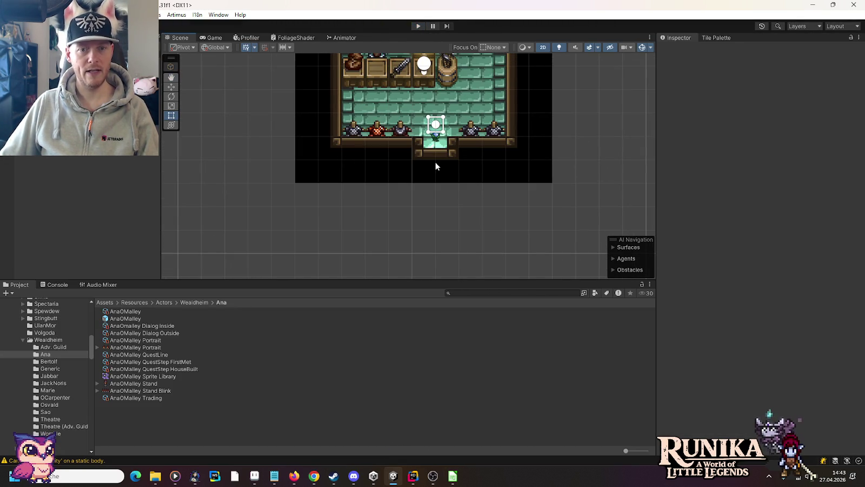
left_click(435, 163)
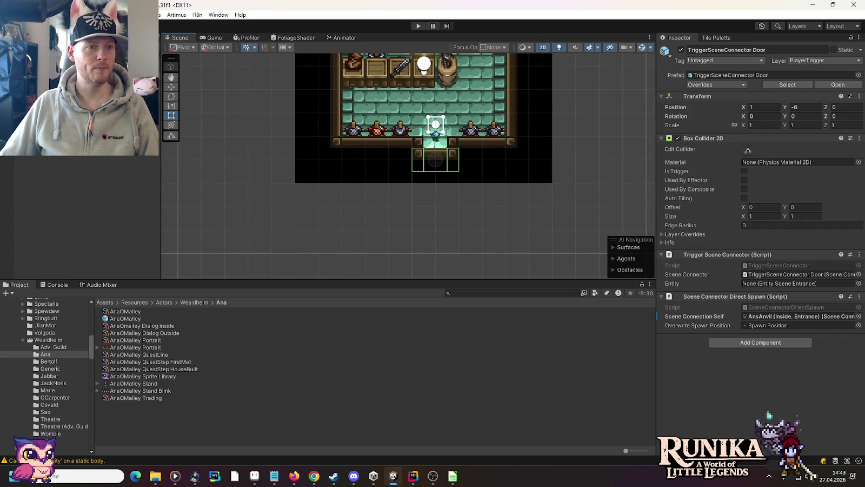
key("w")
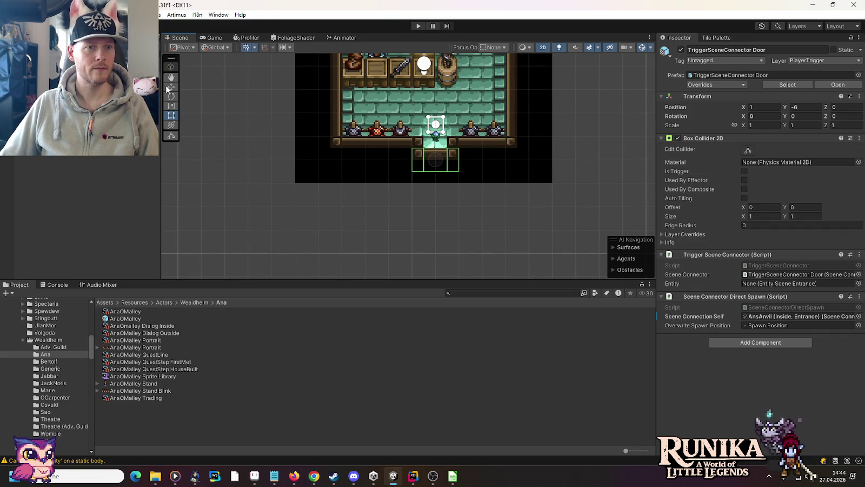
left_click_drag(437, 128, 437, 140)
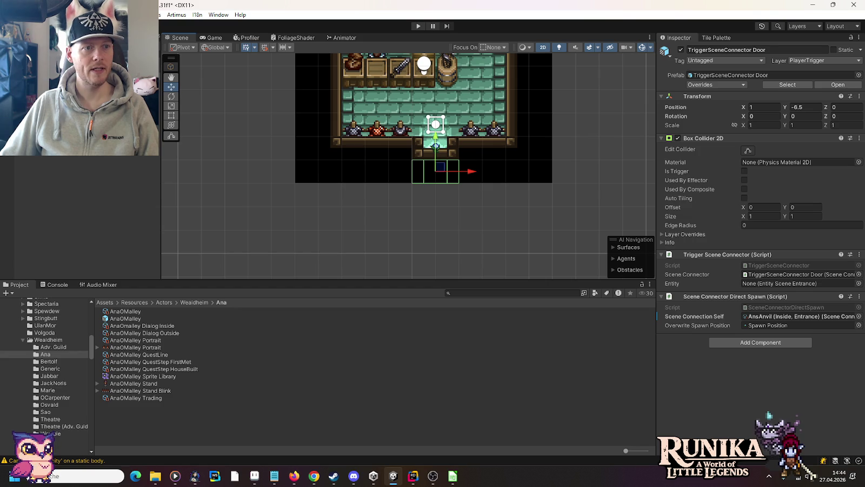
left_click(436, 145)
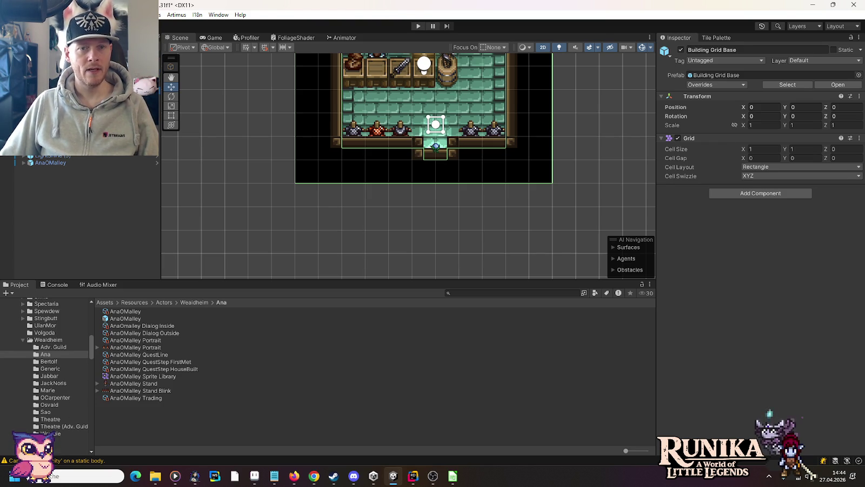
Erase the doorway's wooden edge tiles and repaint them on the Tilemap Edges (passable) layer
left_click(723, 36)
left_click(789, 47)
left_click_drag(427, 159, 439, 154)
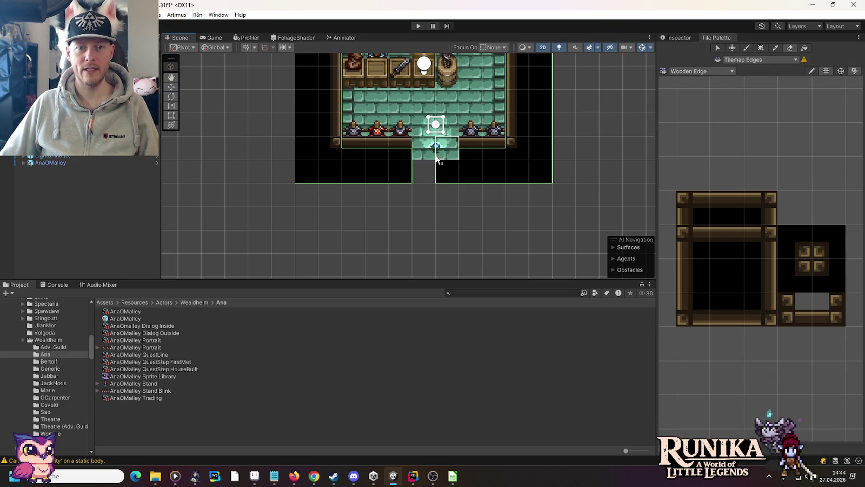
left_click(439, 171)
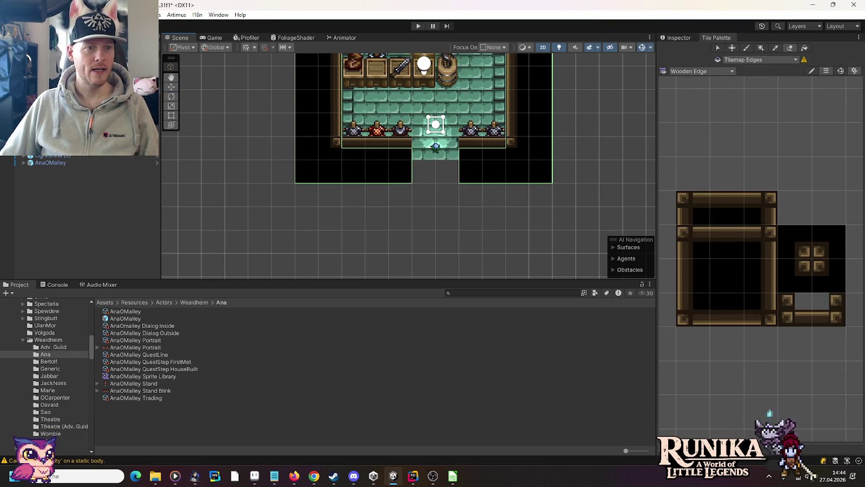
left_click(757, 60)
left_click(756, 79)
left_click_drag(838, 308, 790, 309)
left_click(726, 275)
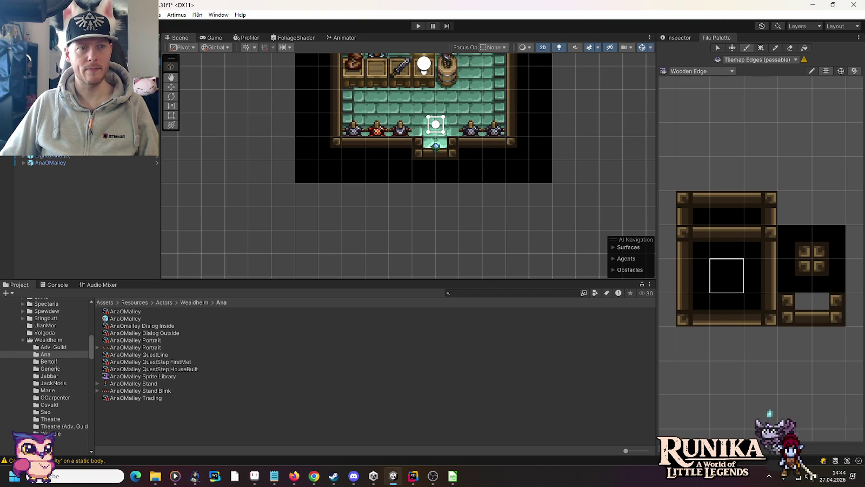
Save the scene with Ctrl+S and switch over to Rider
key("w")
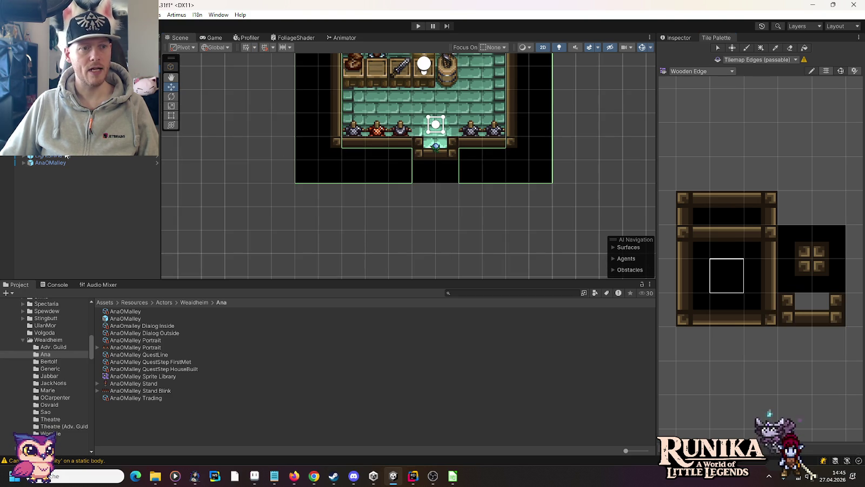
left_click(50, 163)
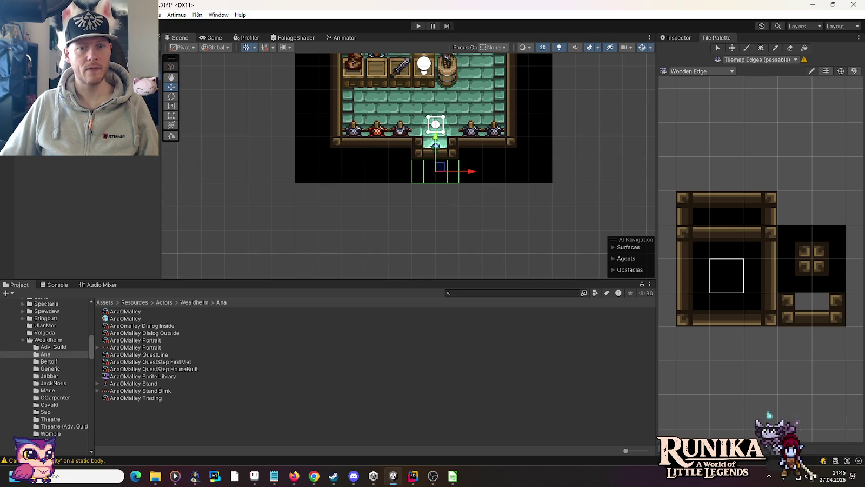
key("ctrl+s")
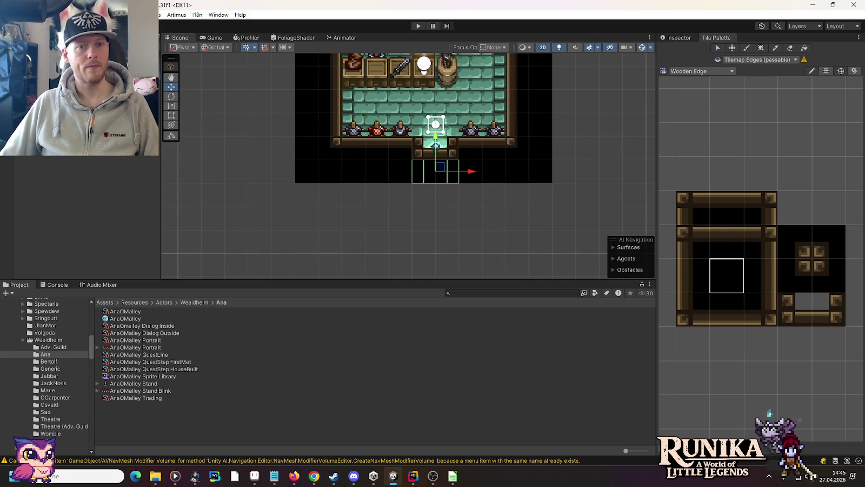
left_click(413, 475)
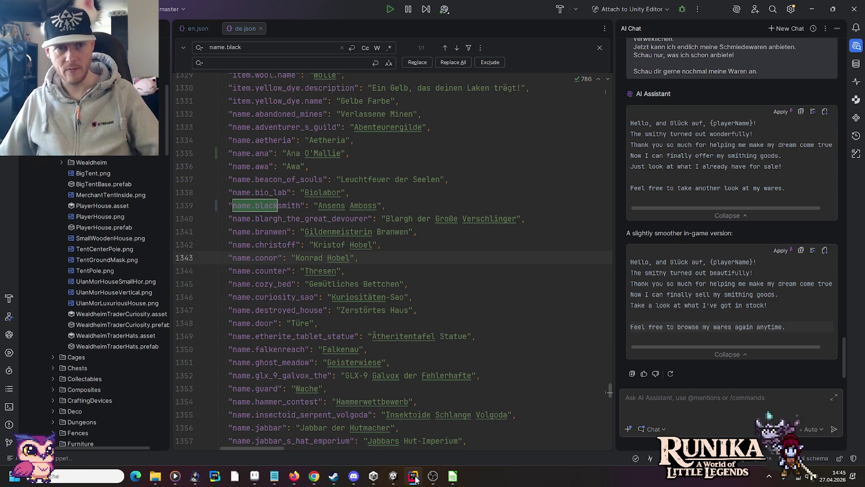
Start a Git commit of the project from its right-click menu
scroll(92, 302, "down", 10)
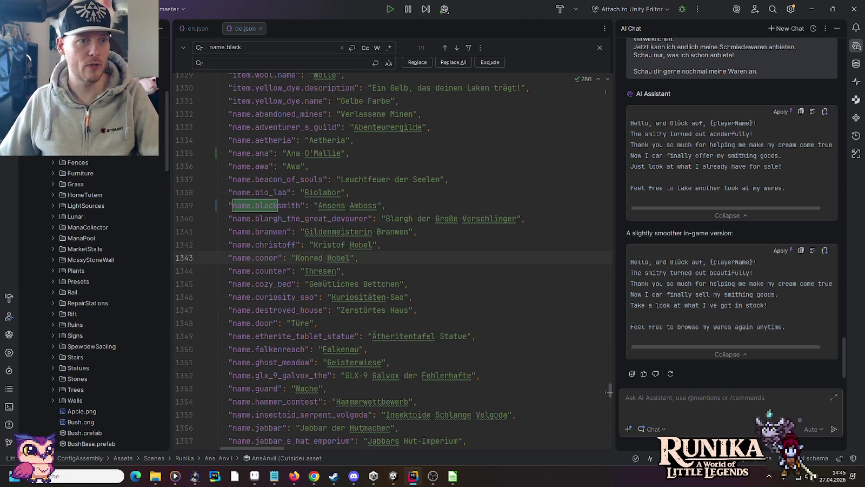
scroll(92, 302, "up", 10)
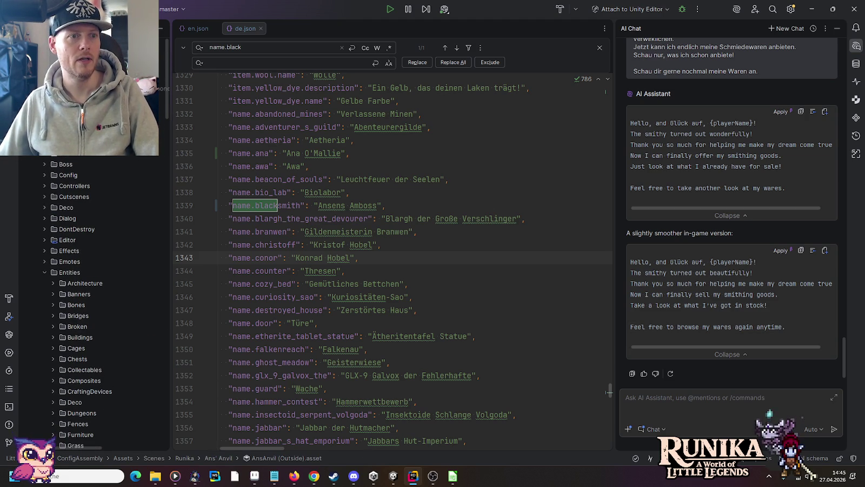
scroll(92, 303, "down", 15)
scroll(92, 303, "down", 10)
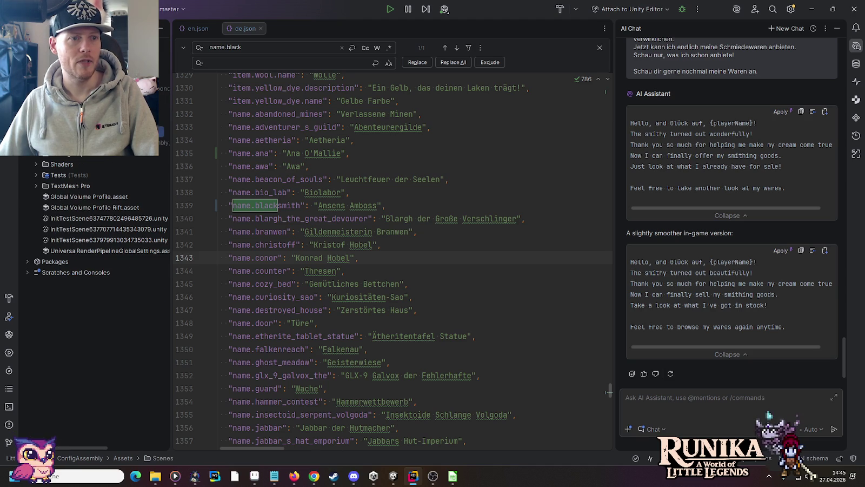
right_click(51, 35)
mouse_move(179, 93)
left_click(233, 93)
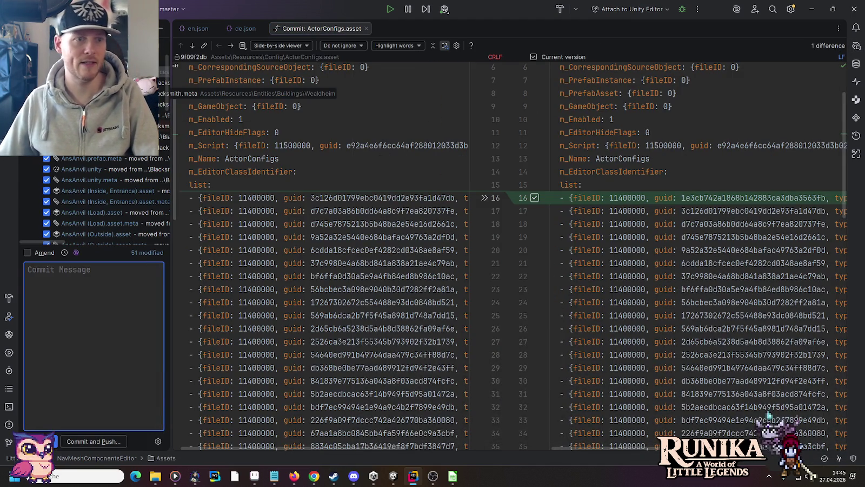
Review the diffs for CorodiumIngot, de.json, DecorativeSwords, editor user settings and build settings
scroll(95, 200, "down", 5)
scroll(95, 200, "down", 2)
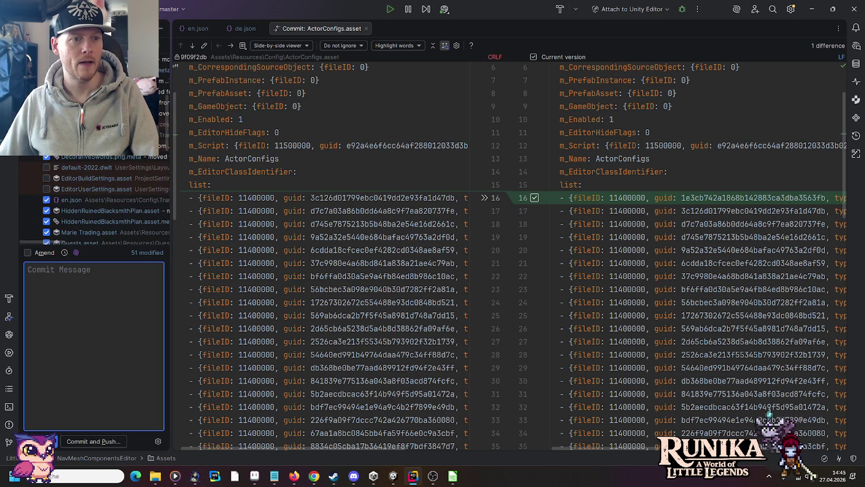
left_click(95, 124)
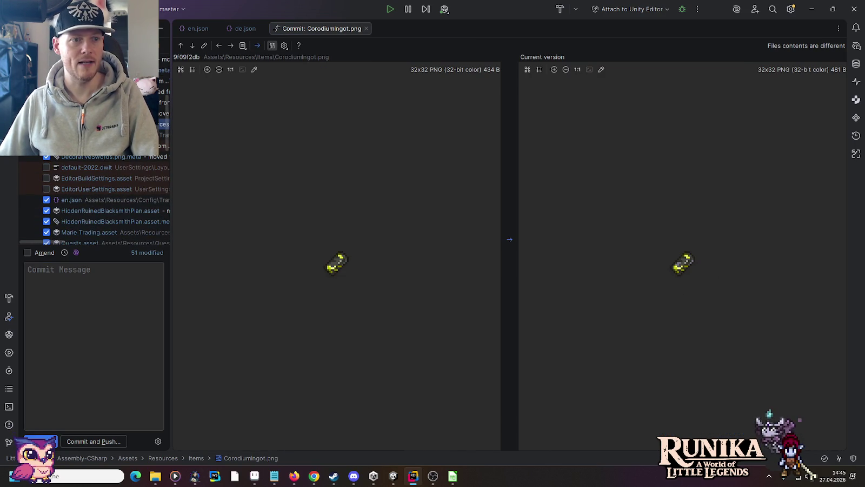
left_click(136, 135)
left_click(81, 145)
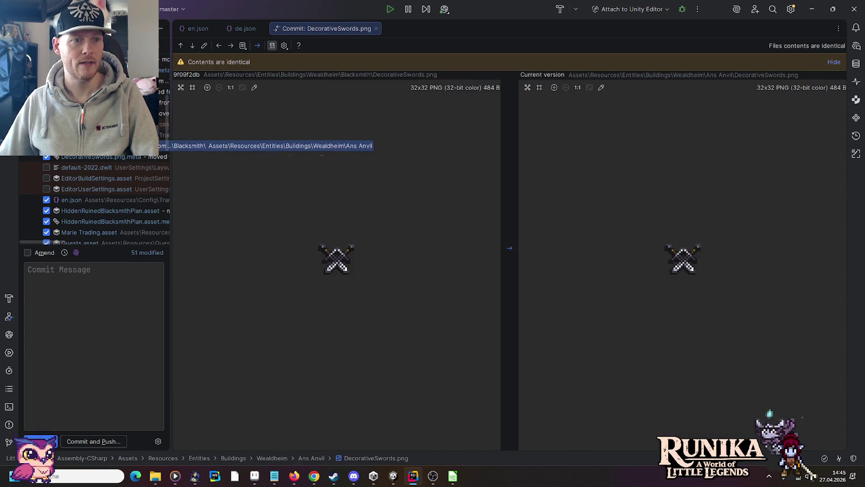
left_click(81, 156)
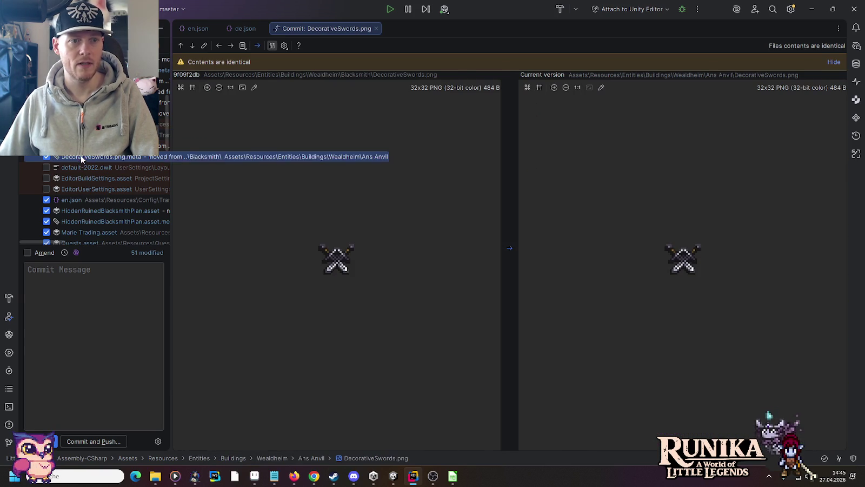
left_click(71, 185)
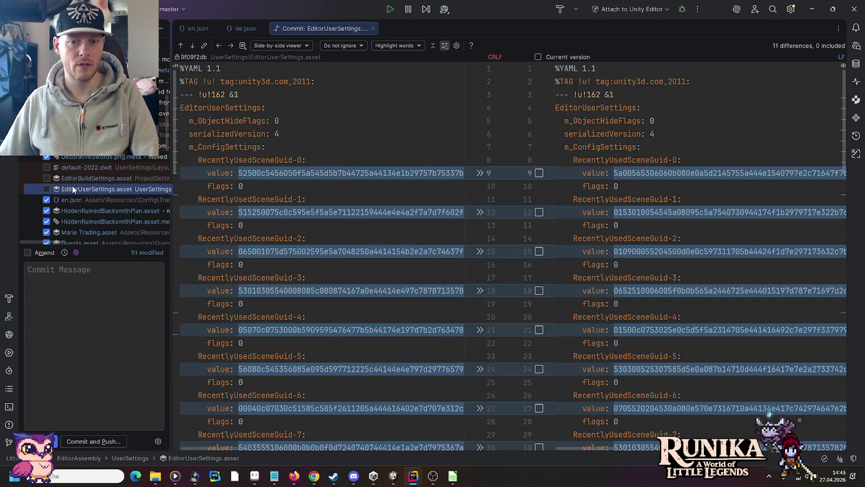
left_click(74, 177)
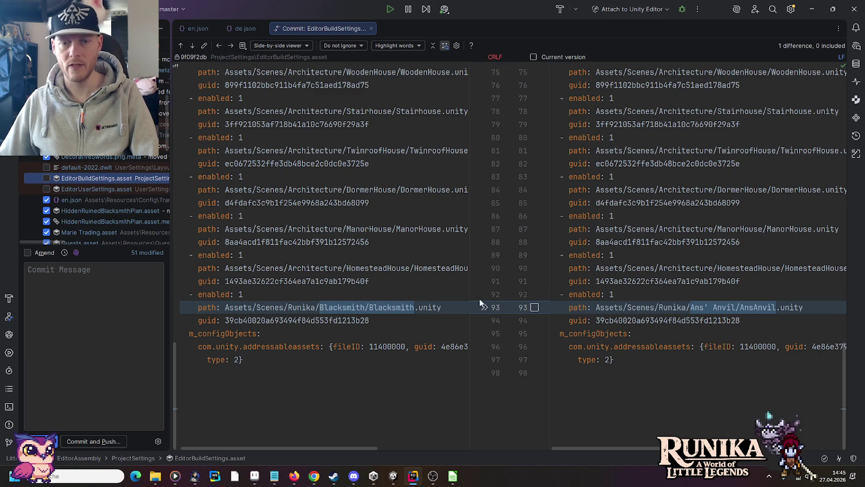
Include EditorBuildSettings.asset and review the en.json, HiddenRuinedBlacksmithPlan and Quests changes
left_click(46, 178)
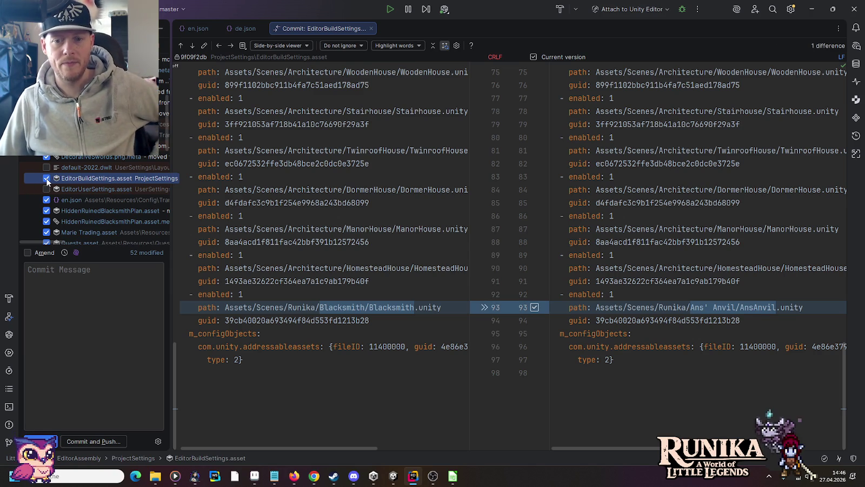
left_click(84, 200)
scroll(91, 200, "down", 2)
left_click(81, 136)
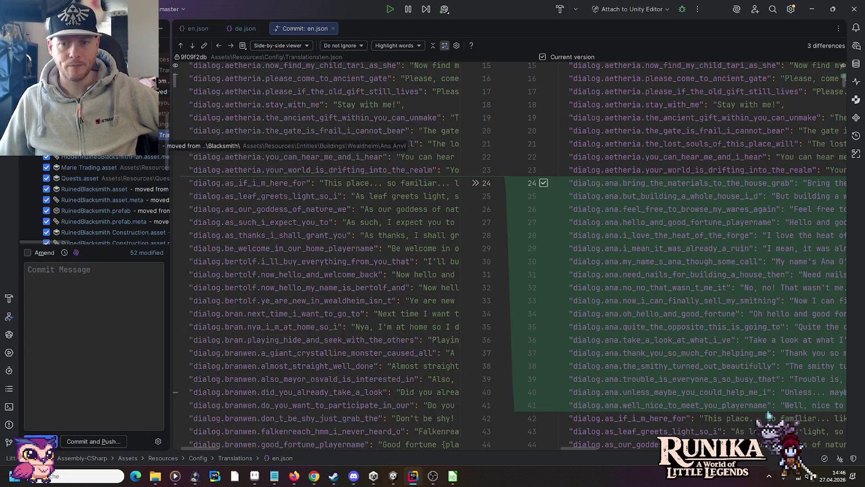
left_click(71, 145)
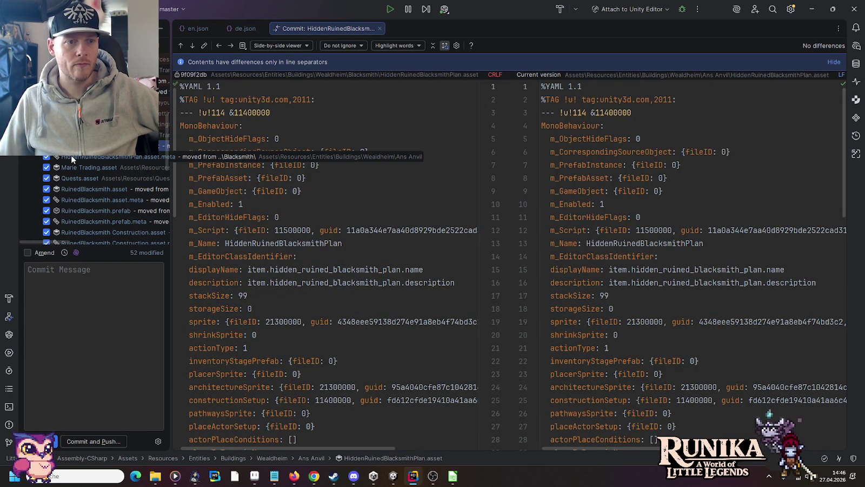
scroll(71, 154, "down", 1)
left_click(81, 146)
scroll(81, 189, "down", 3)
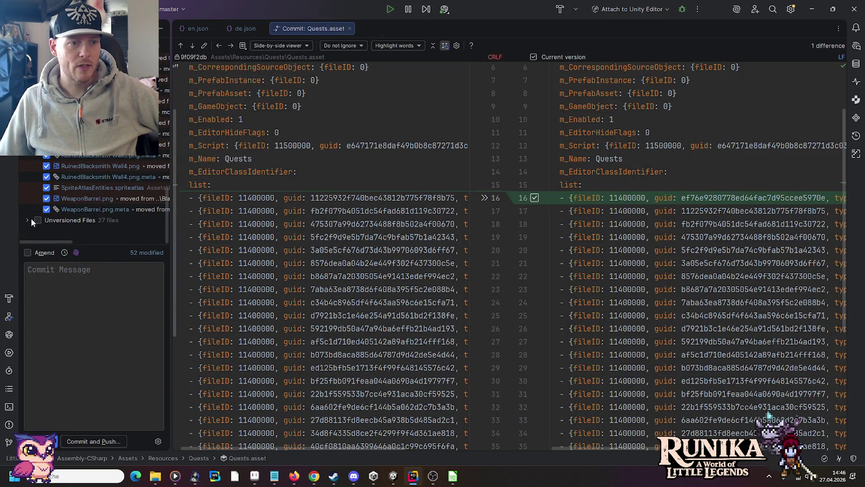
Mark the unversioned AnaOMalley dialog, Portrait and QuestLine files for committing
left_click(28, 218)
left_click(46, 113)
left_click(47, 102)
left_click(47, 91)
left_click(46, 102)
left_click(47, 113)
left_click(46, 124)
left_click(47, 135)
left_click(47, 145)
left_click(46, 157)
left_click(46, 167)
left_click(46, 178)
left_click(46, 189)
left_click(46, 199)
left_click(47, 210)
left_click(46, 221)
Mark the remaining AnaOMalley QuestStep, sprite, Stand, Stand Blink and Trading files for committing
scroll(51, 182, "down", 3)
left_click(47, 135)
left_click(46, 146)
left_click(47, 156)
left_click(46, 167)
left_click(46, 178)
left_click(47, 189)
left_click(47, 200)
left_click(46, 211)
scroll(47, 215, "down", 3)
left_click(47, 187)
left_click(47, 199)
left_click(46, 209)
left_click(46, 220)
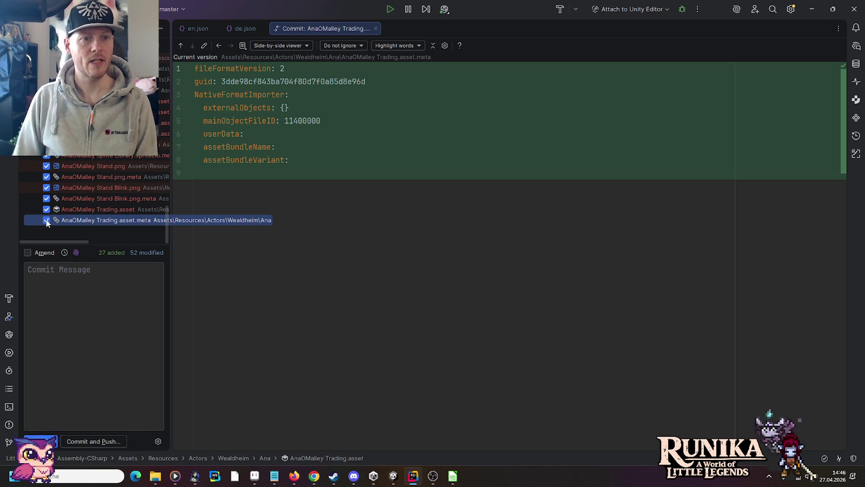
left_click(59, 302)
Commit and push with the message 'Adds Ana (WIP, trading incomplete) and adjusts Marie's trading values.'
type("A")
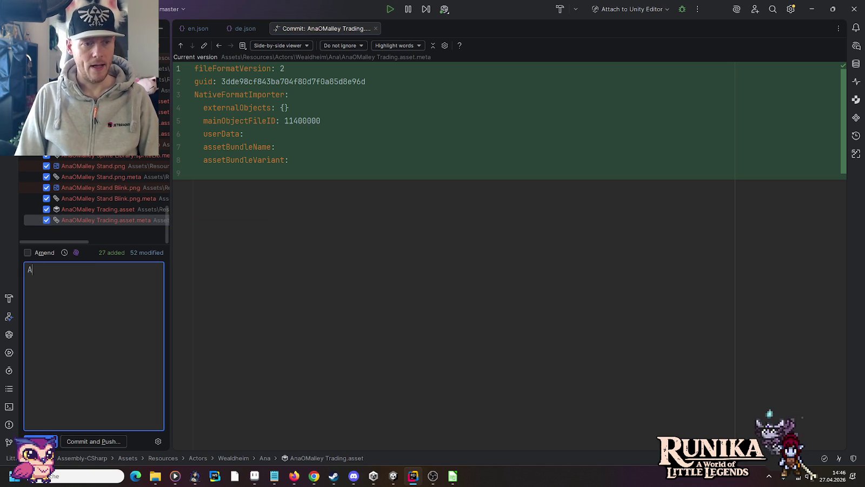
type("dds A")
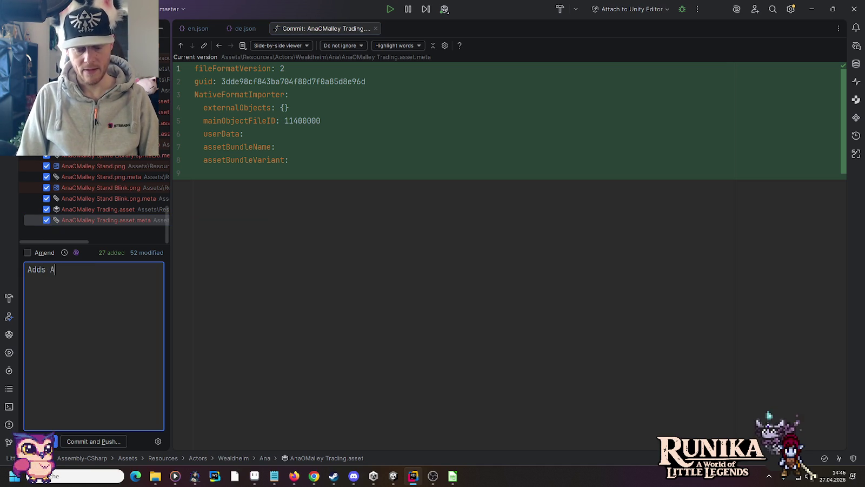
type("na and")
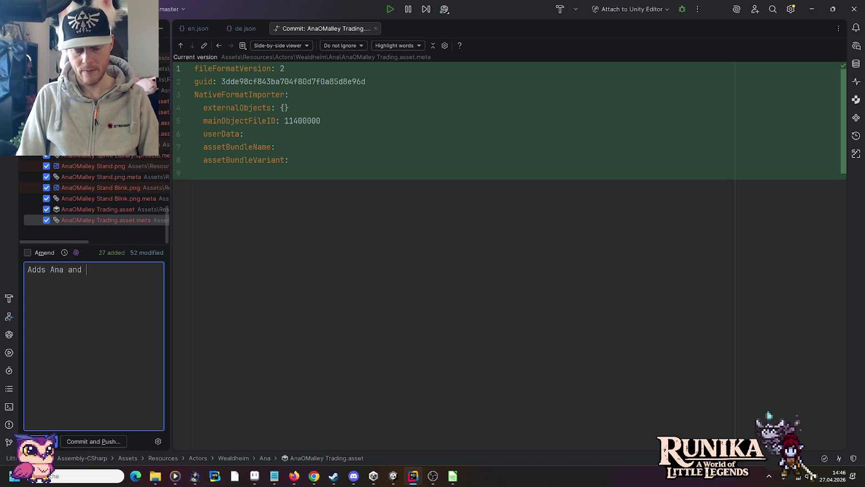
type("a")
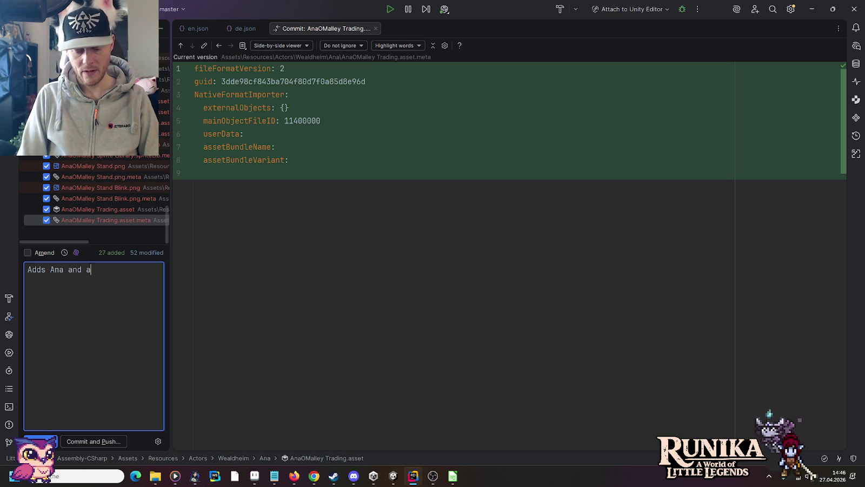
type("djusts Marie's ")
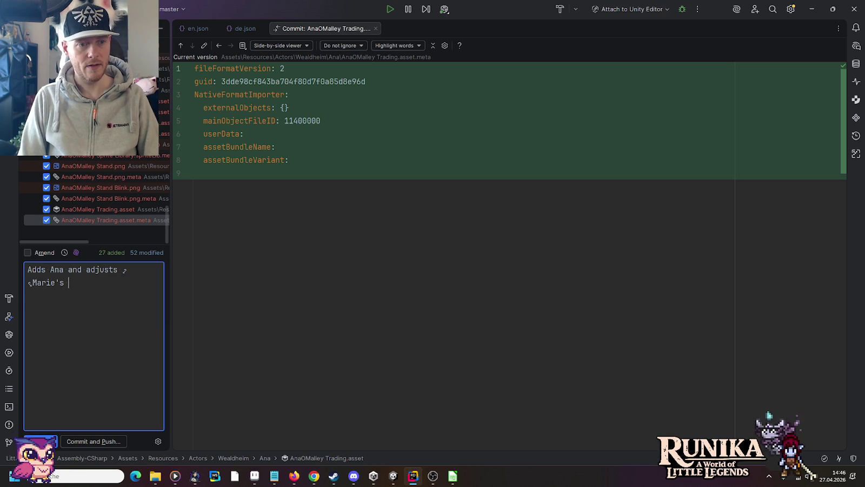
type("trading ")
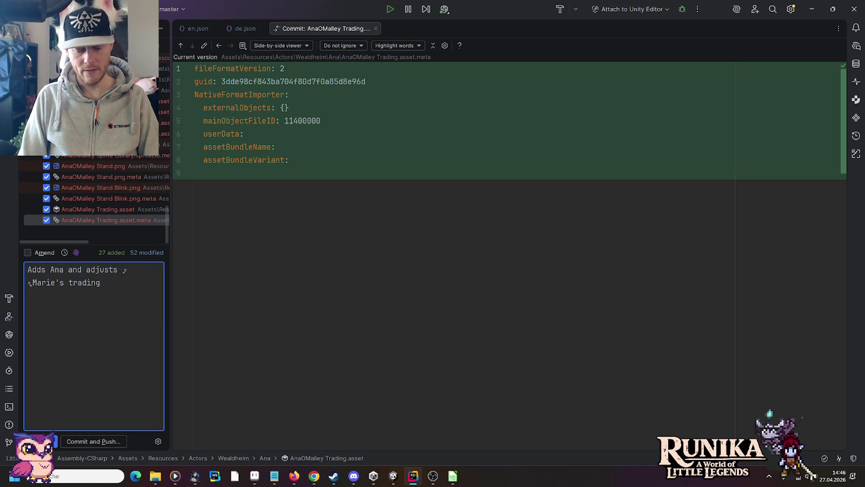
type("values.")
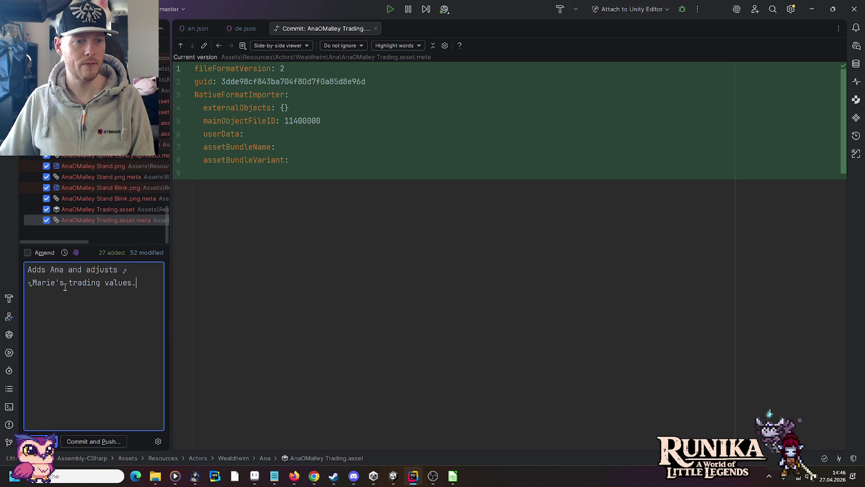
left_click(64, 269)
type("(WIP)")
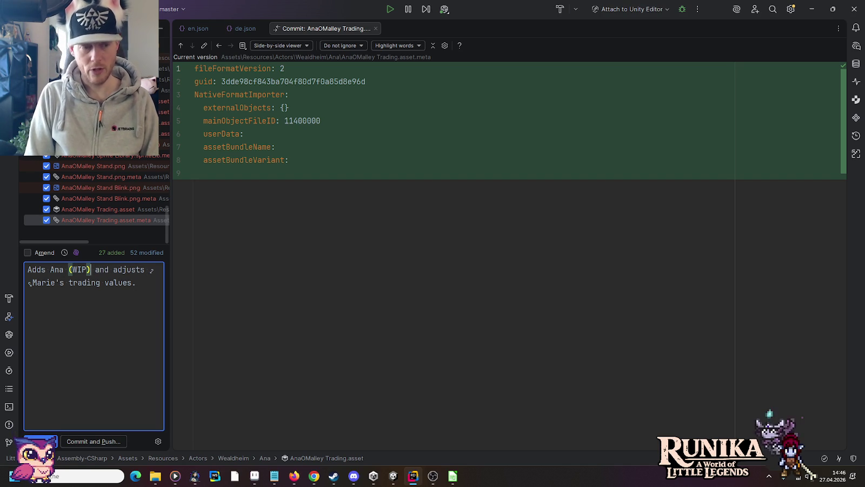
type(", ")
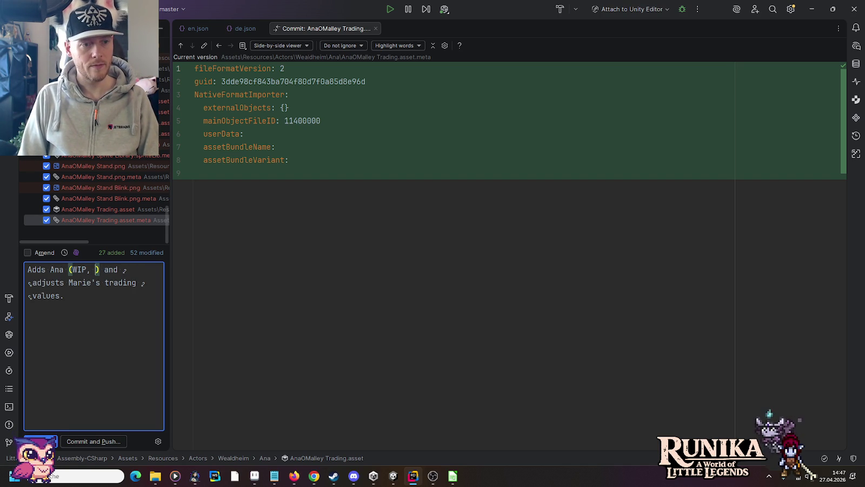
type("trading incom")
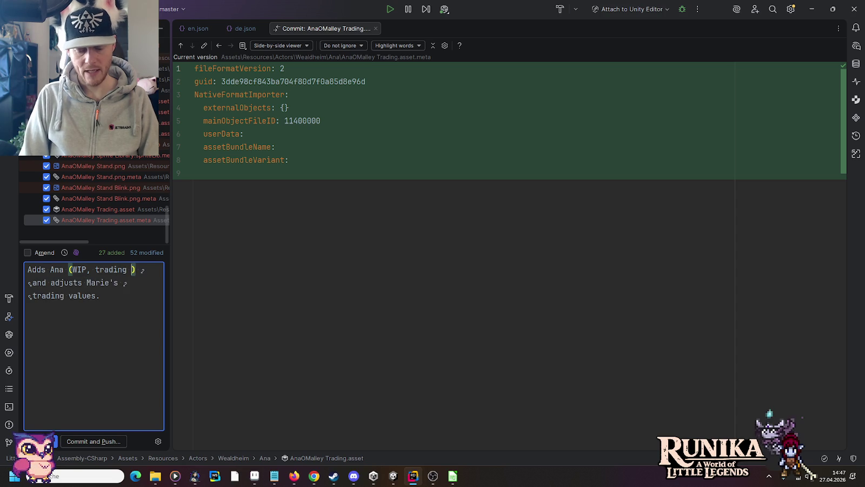
type("plete")
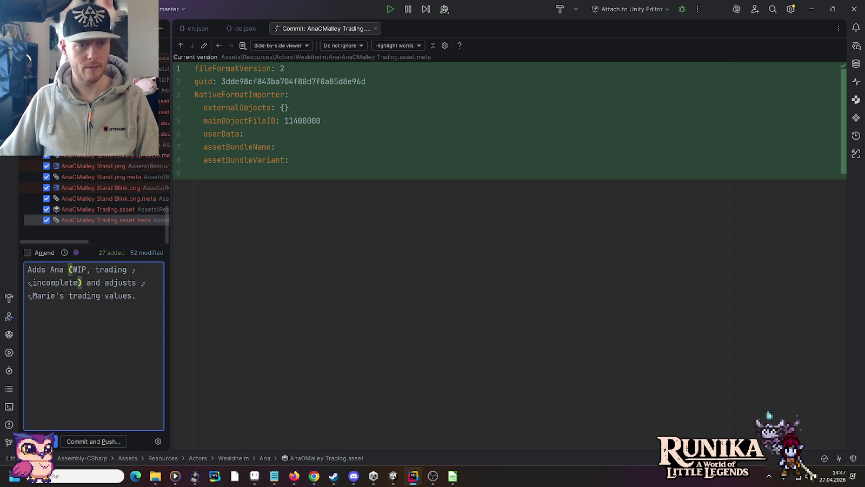
left_click(107, 443)
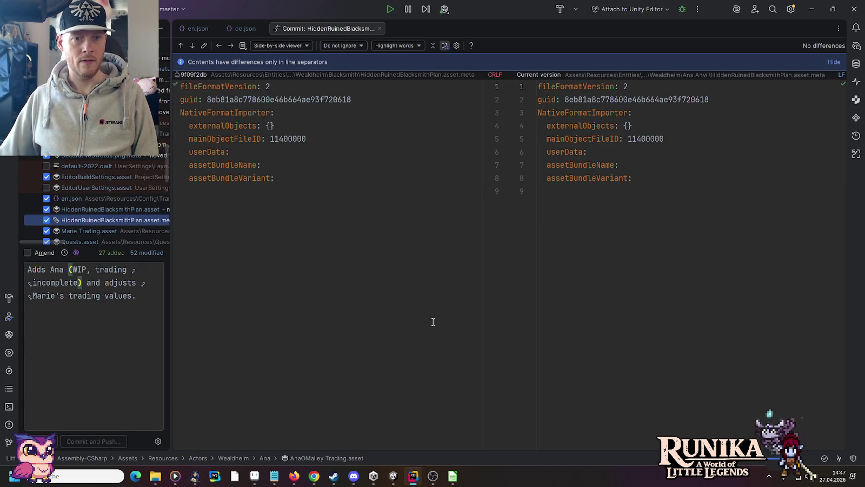
Push the 79-file commit to origin/master in Rider, then return to the Unity Editor
left_click(533, 341)
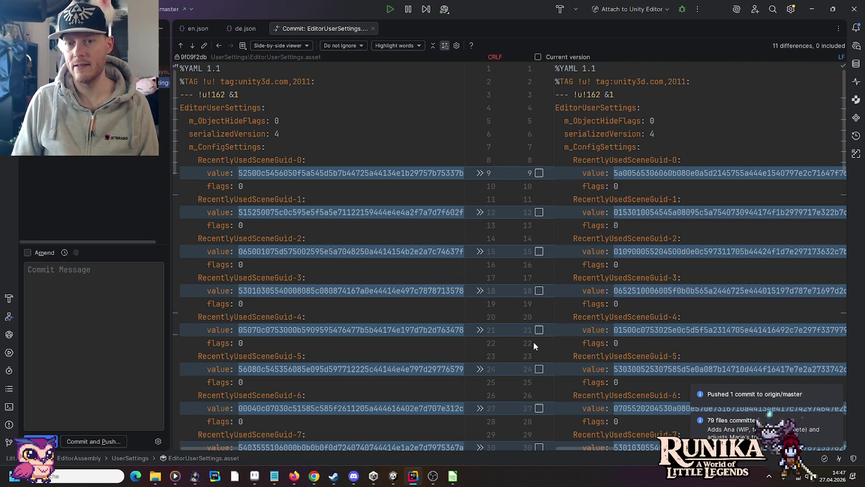
left_click(344, 238)
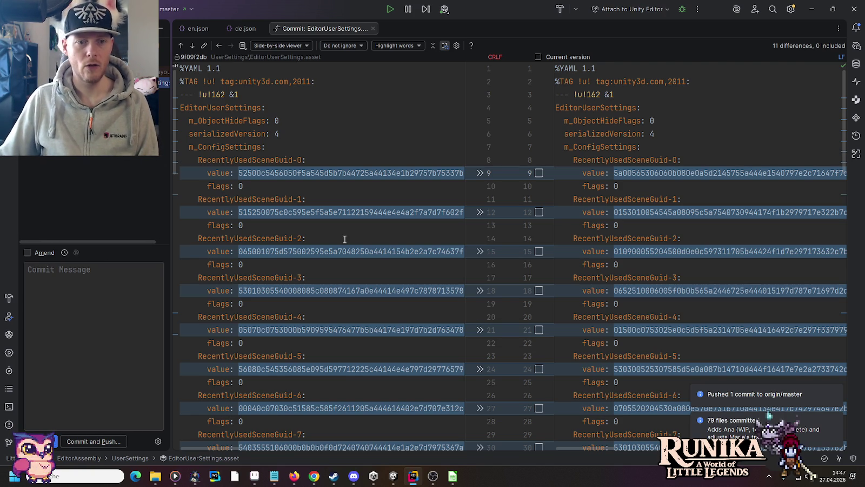
left_click(395, 477)
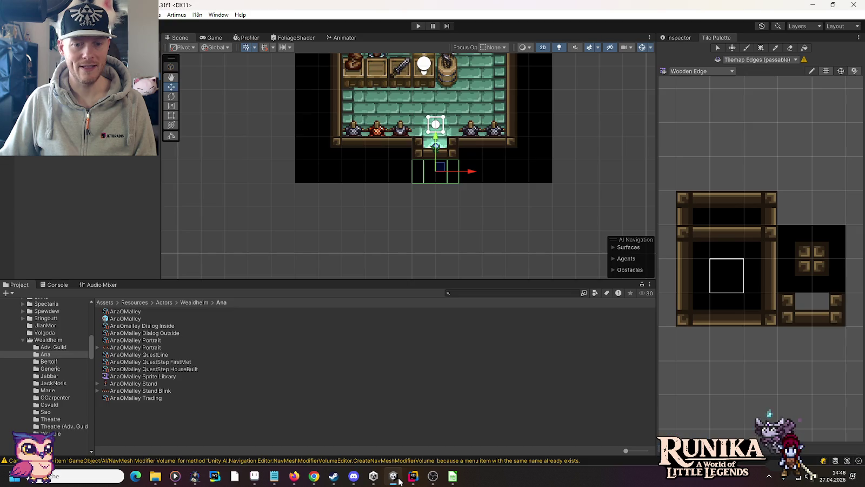
In Aseprite, open tools.png from little-legends-sources/artwork/items
left_click(453, 477)
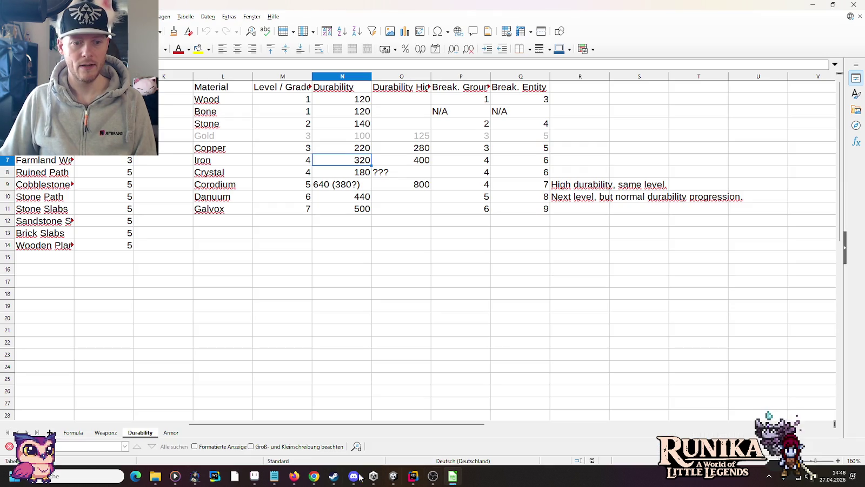
left_click(255, 475)
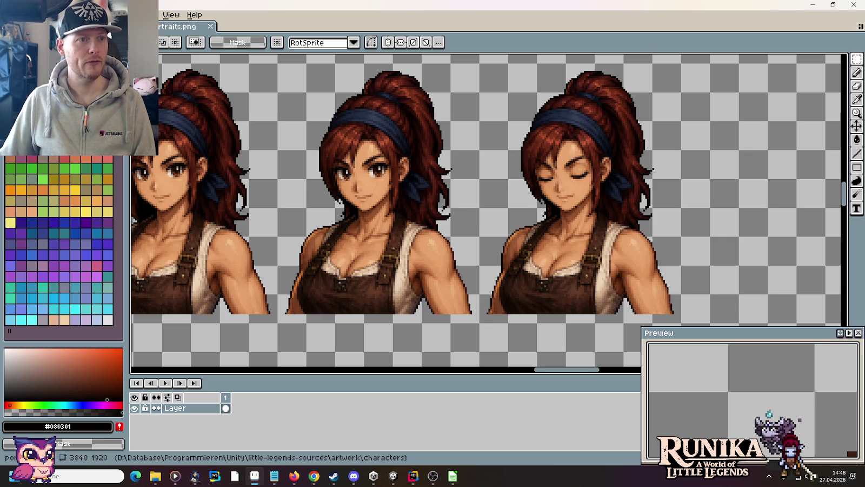
key("ctrl+o")
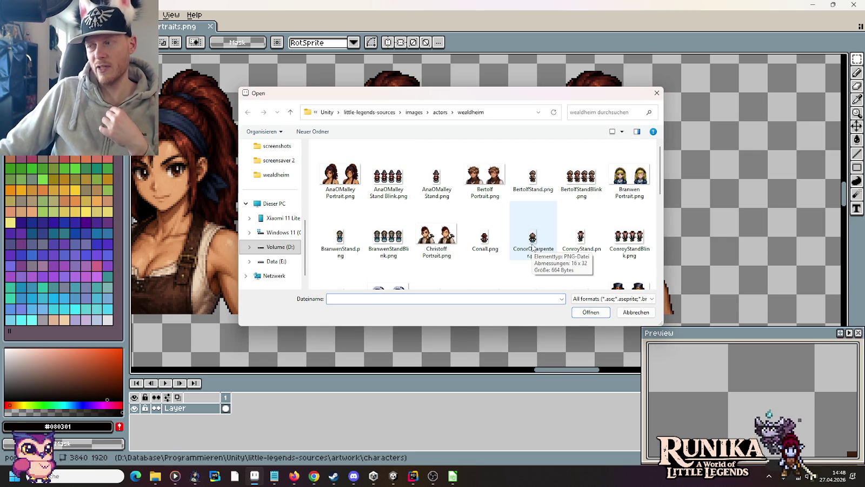
left_click(439, 113)
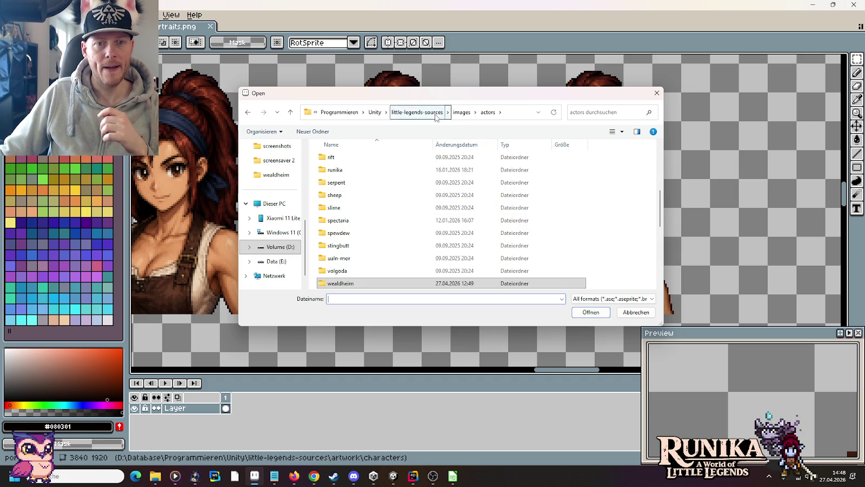
left_click(417, 112)
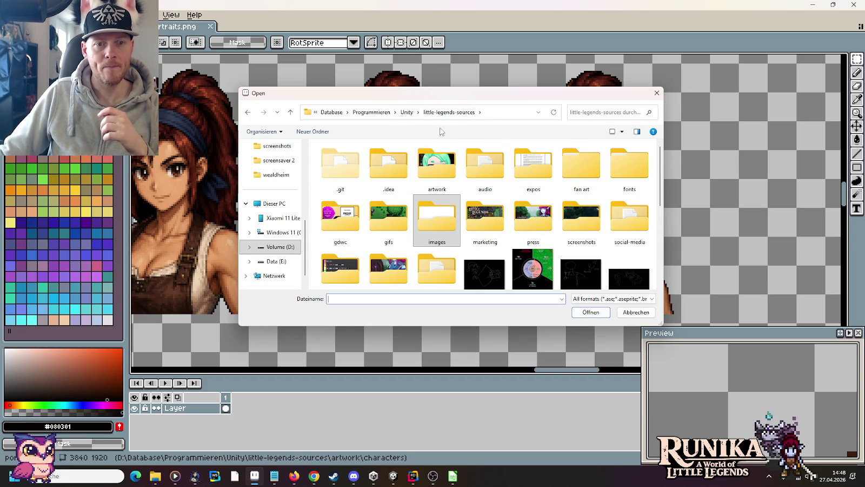
double_click(451, 165)
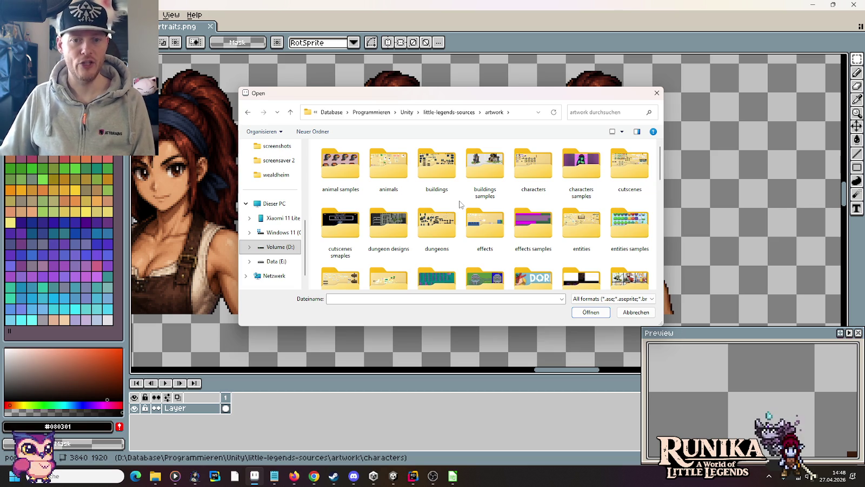
scroll(460, 205, "down", 1)
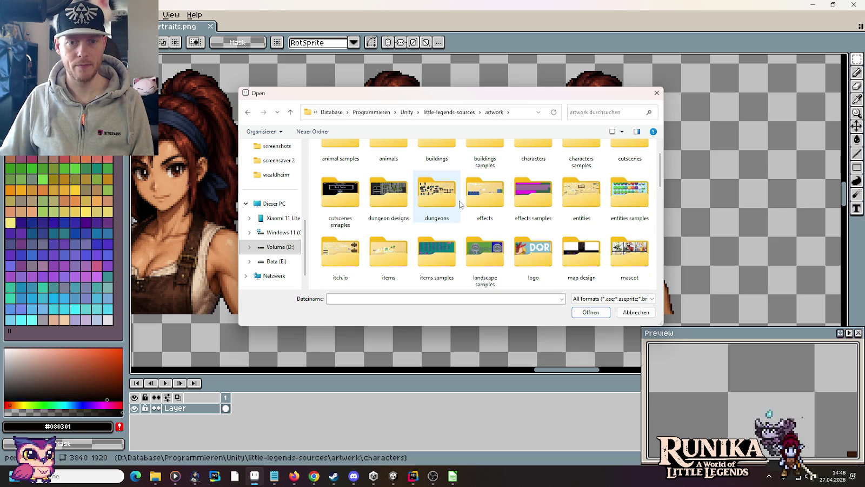
double_click(410, 254)
double_click(342, 227)
scroll(179, 77, "up", 3)
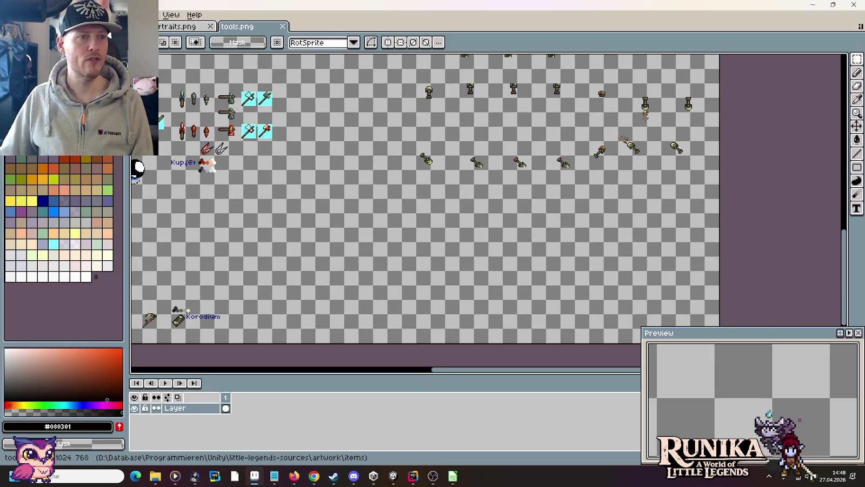
Open the resources.png sprite sheet and zoom in on its sprites
key("ctrl+o")
double_click(588, 164)
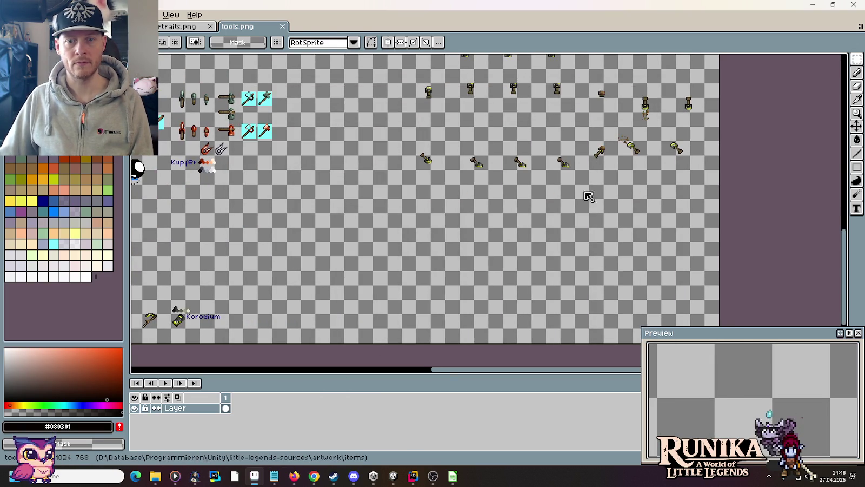
scroll(644, 185, "down", 5)
scroll(644, 186, "right", 8)
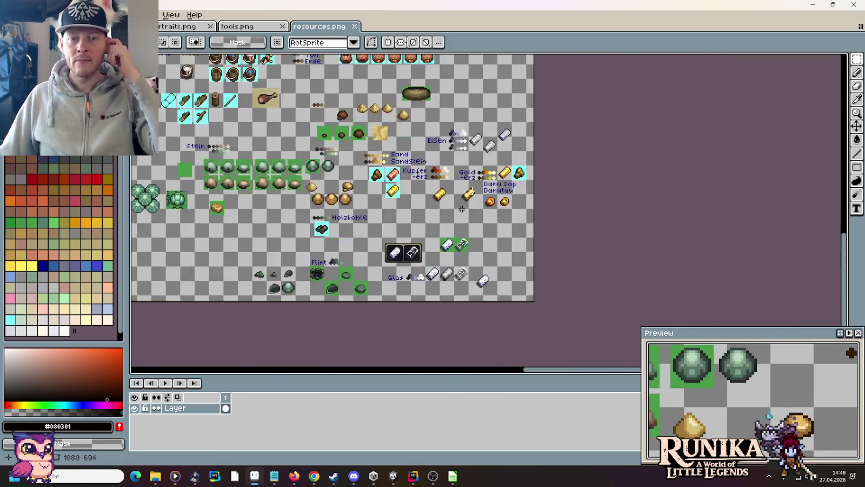
scroll(461, 209, "up", 2)
Move the gold bars, Danu Sap label and coins one tile to the left
left_click_drag(539, 185, 546, 190)
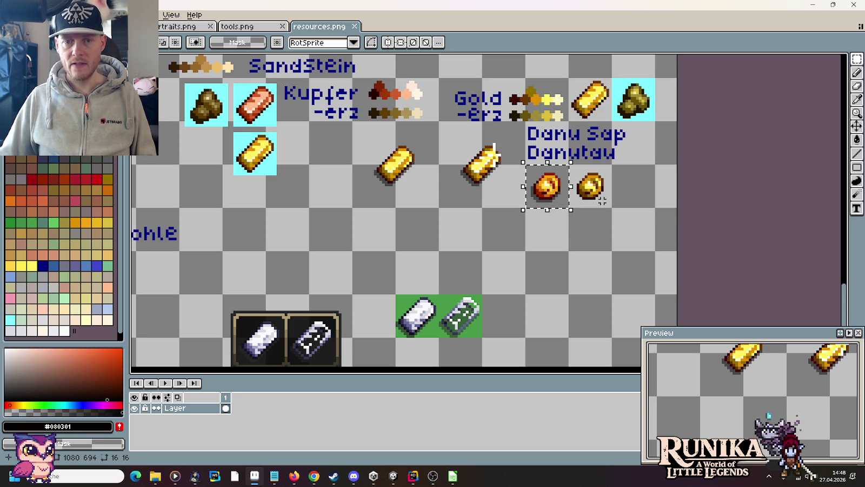
left_click_drag(546, 148, 617, 152)
mouse_move(386, 135)
left_mouse_down()
mouse_move(556, 199)
mouse_move(620, 193)
mouse_move(576, 192)
left_mouse_up()
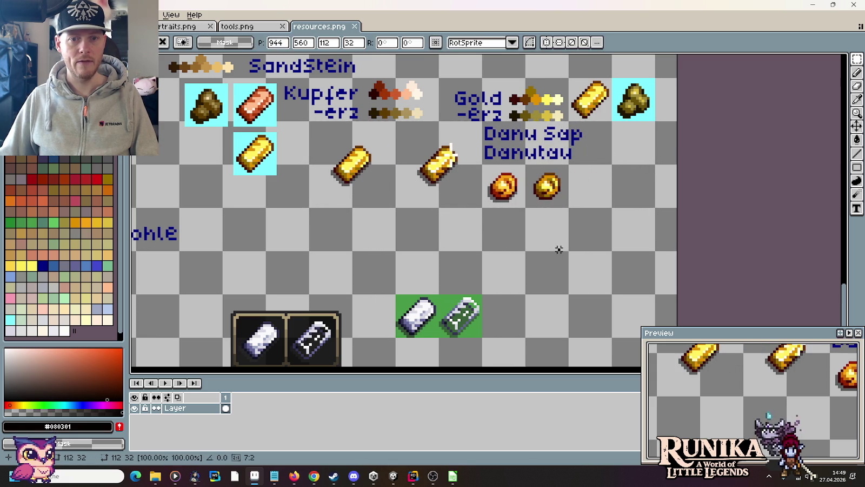
mouse_move(482, 124)
left_mouse_down()
mouse_move(567, 154)
mouse_move(658, 160)
left_mouse_up()
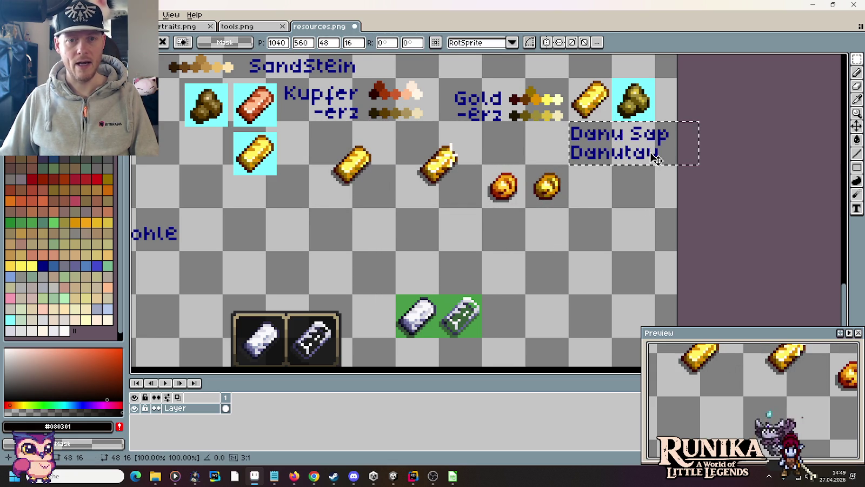
left_click(542, 192)
Shift the second orange coin one tile right and nudge the first coin up and right
left_click_drag(542, 192, 586, 189)
left_click(505, 195)
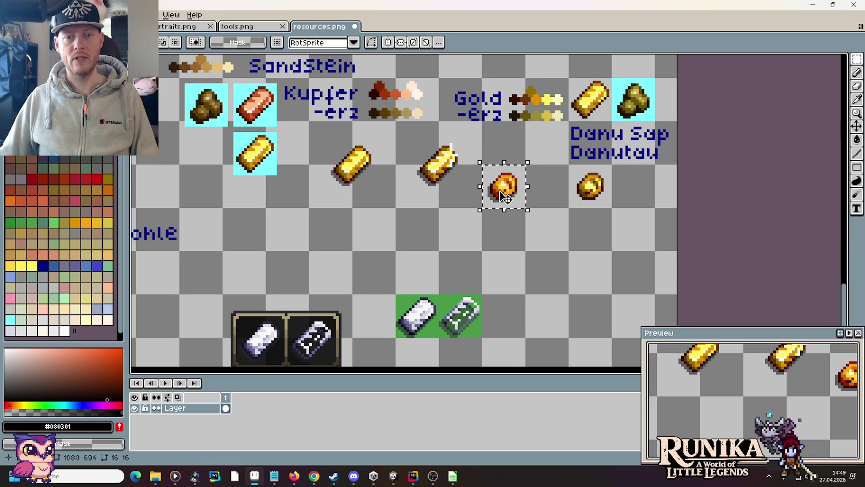
key("Up")
key("Up")
key("Up")
key("Right")
key("Right")
key("Right")
key("Up")
key("Right")
key("Up")
key("Right")
key("Up")
key("Right")
key("Up")
key("Right")
key("Up")
key("Right")
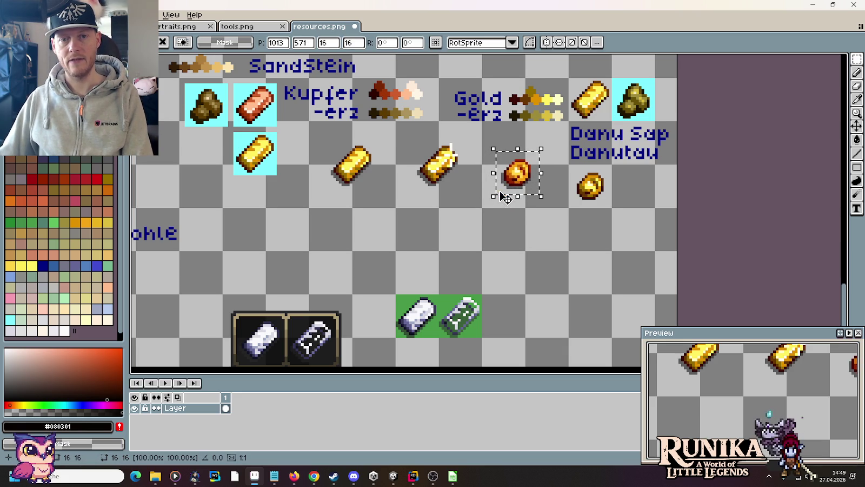
Save resources.png and paste the first orange coin into a new 32x32 sprite
left_click(535, 236)
left_click_drag(537, 186, 506, 142)
key("ctrl+s")
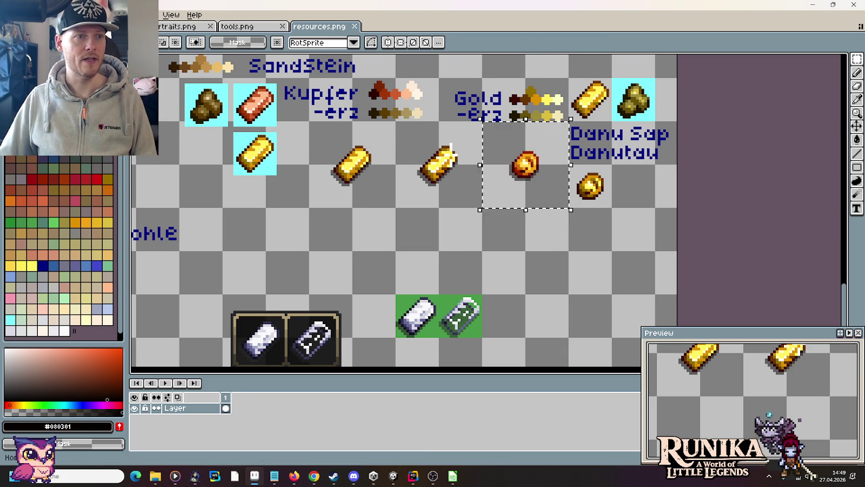
key("ctrl+n")
left_click(404, 331)
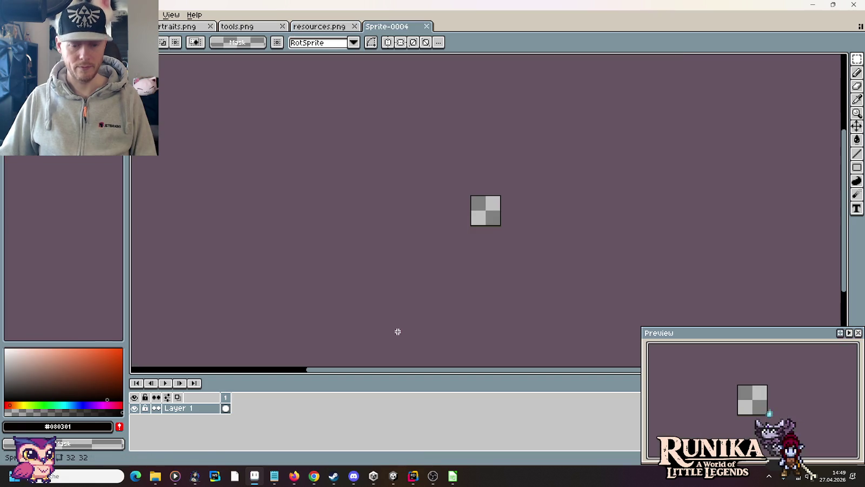
key("ctrl+v")
left_click(317, 26)
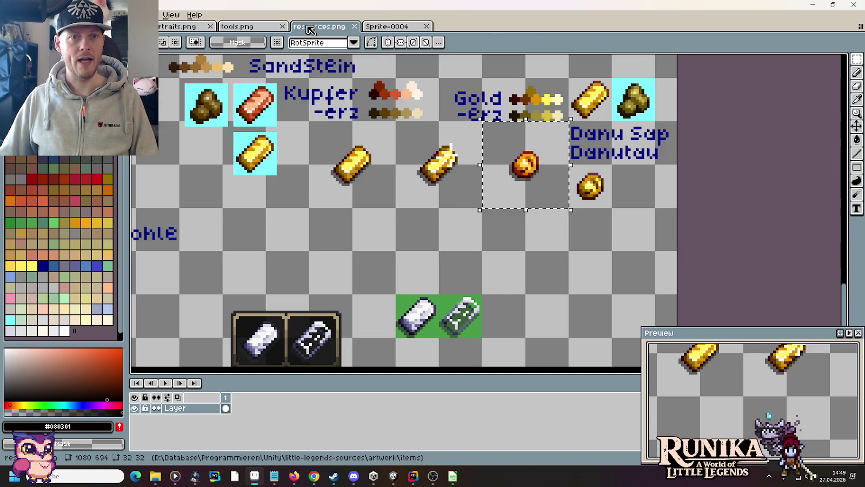
left_click(362, 26)
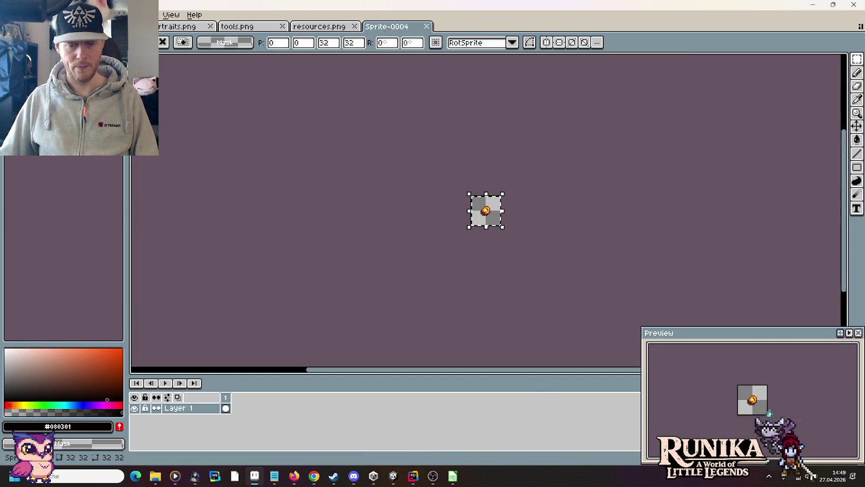
Save the coin sprite as DanuSap.png in the images/items folder
key("ctrl+s")
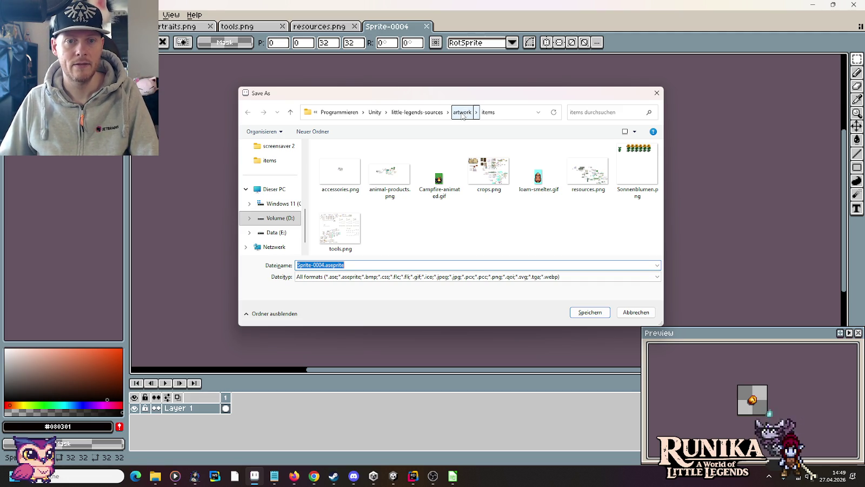
left_click(461, 113)
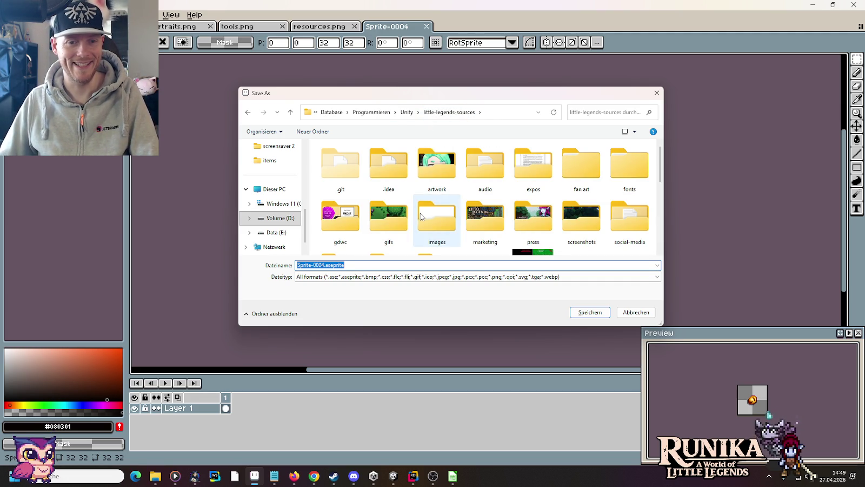
scroll(493, 226, "down", 1)
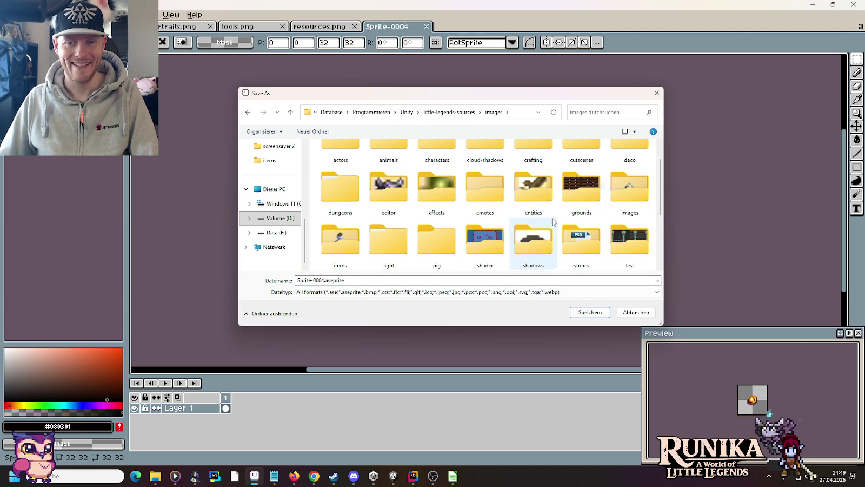
double_click(340, 238)
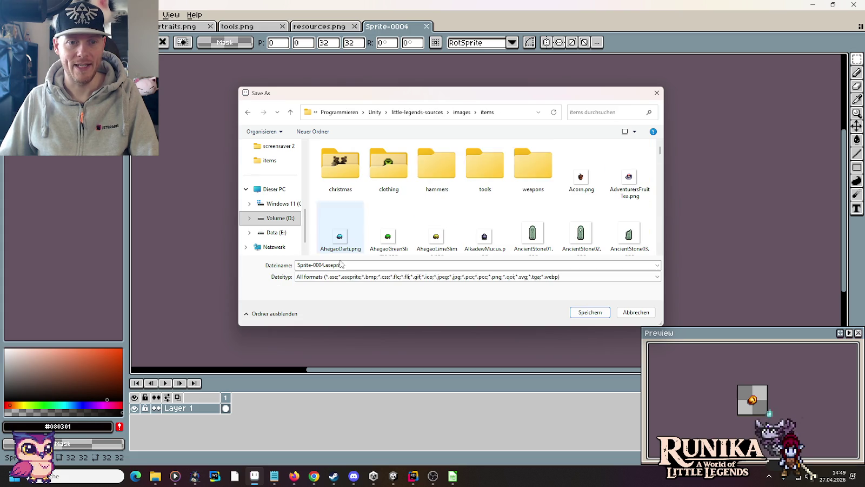
left_click(360, 265)
type("DanuSap.png")
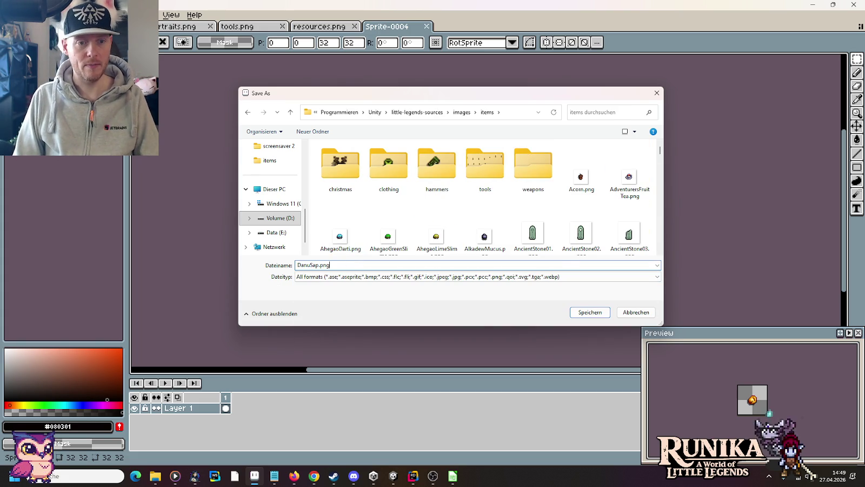
key("Return")
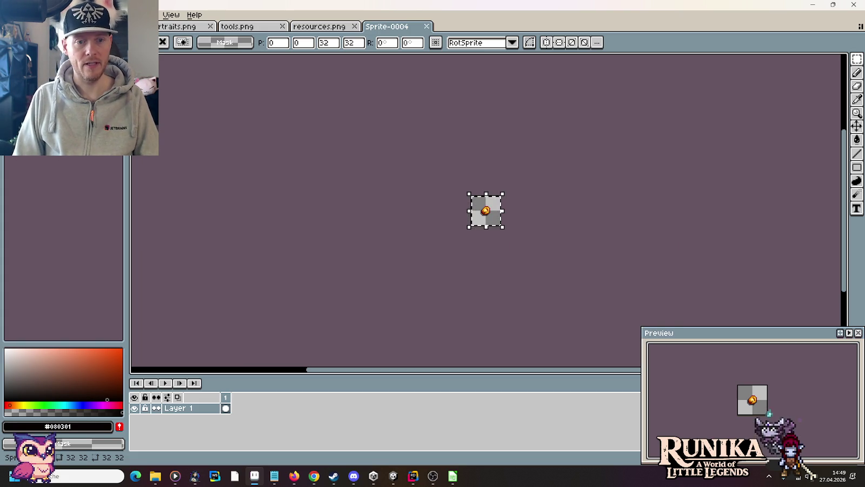
Paste the gold ingot from resources.png into another new 32x32 sprite
left_click(318, 26)
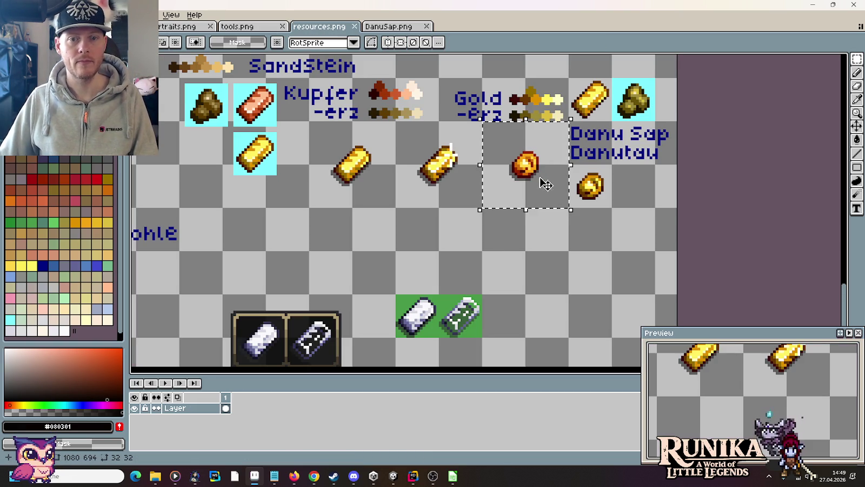
left_click_drag(435, 173, 427, 157)
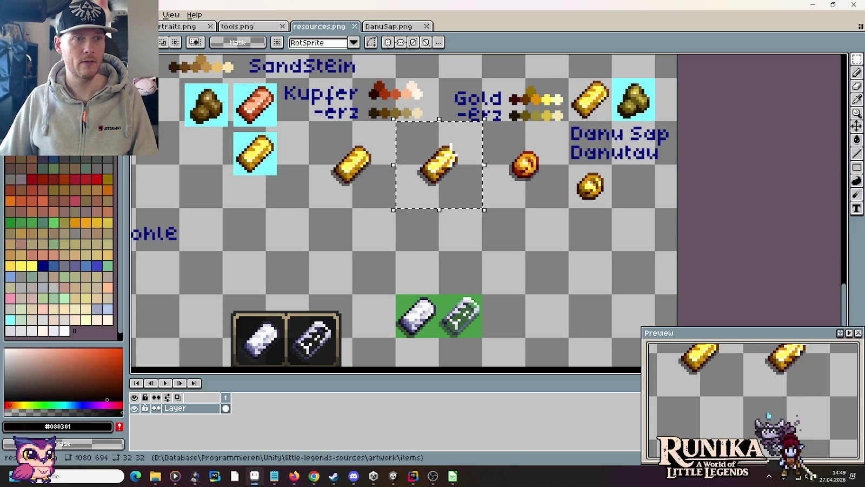
key("ctrl+n")
left_click(402, 333)
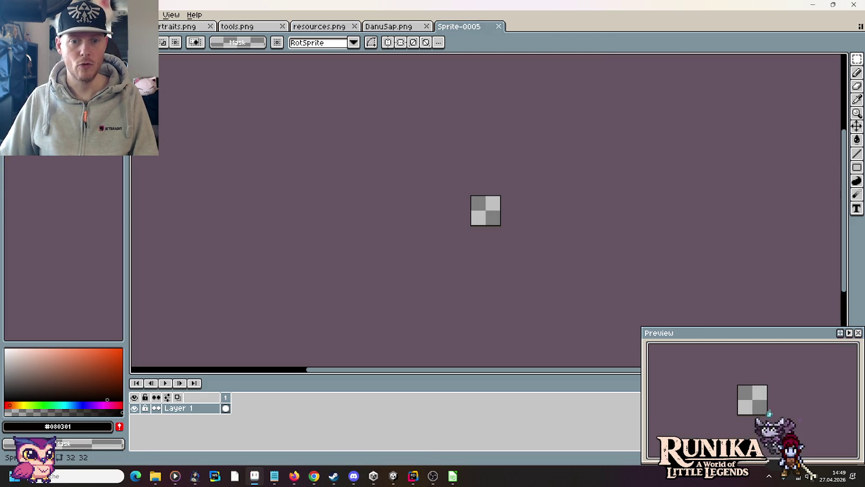
key("ctrl+v")
Save the ingot sprite as DanuumIngot.png
key("ctrl+s")
type("DanuumIngo")
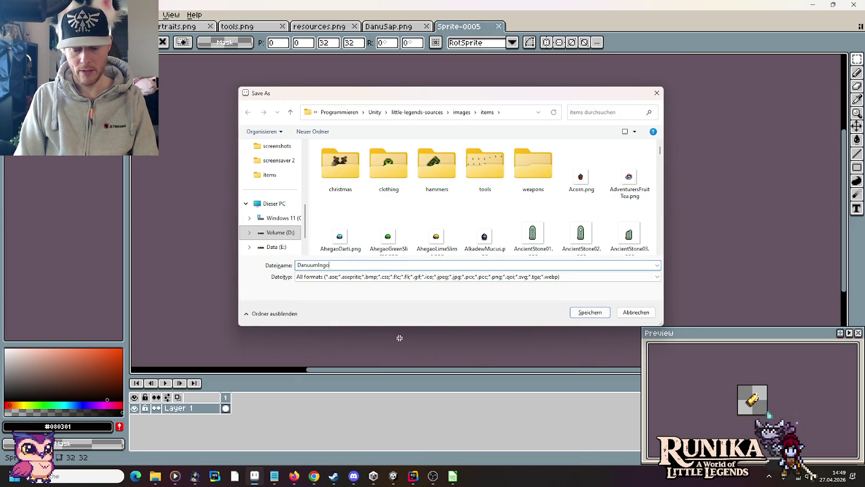
type("t.png")
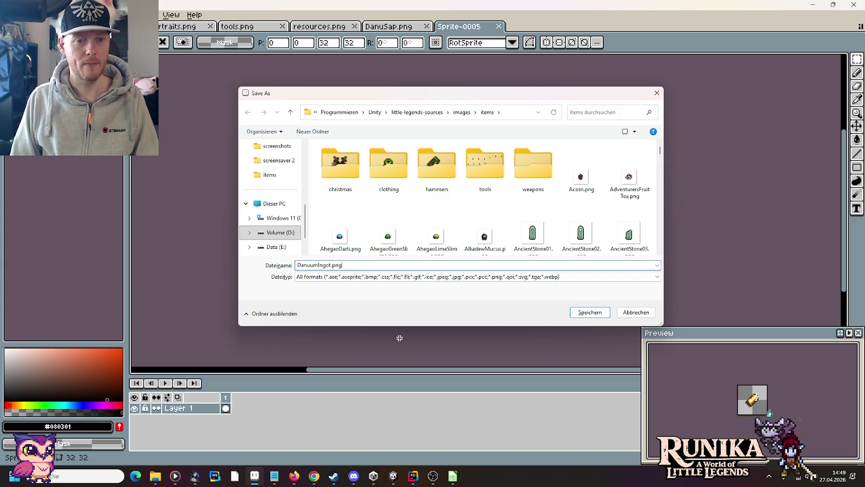
key("Return")
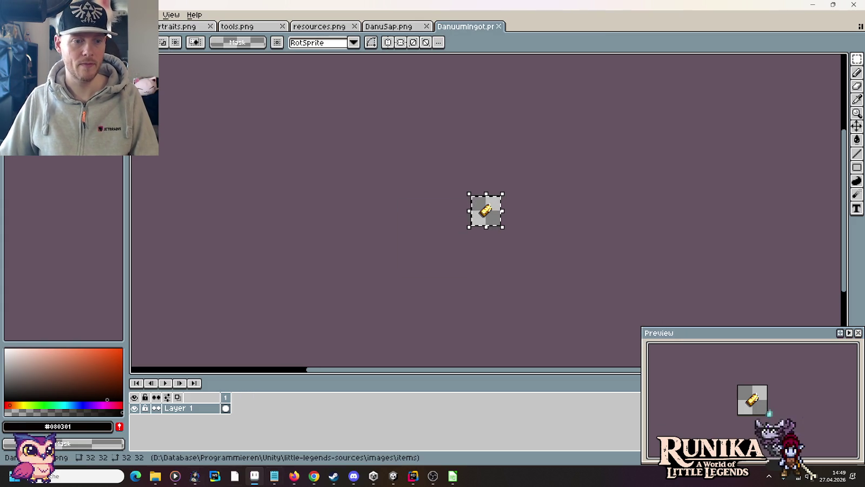
Select DanuSap.png and DanuumIngot.png in the source files' images/items folder
mouse_move(155, 475)
left_click(151, 445)
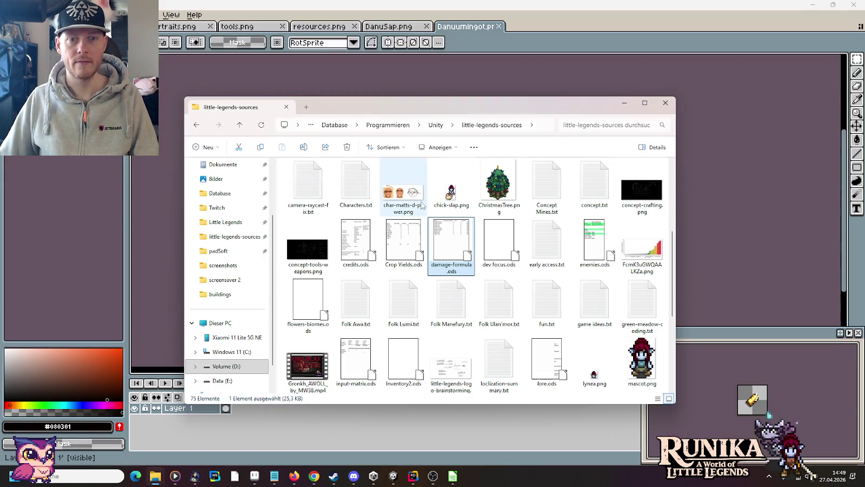
scroll(422, 217, "up", 3)
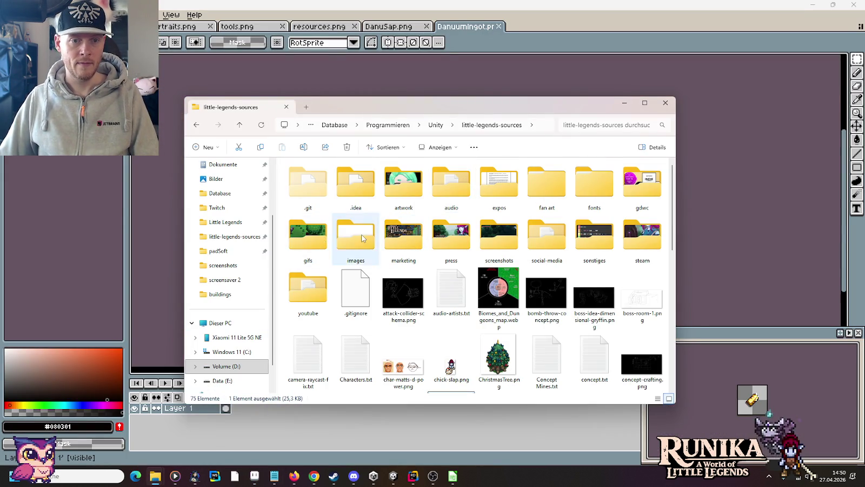
double_click(356, 235)
double_click(597, 247)
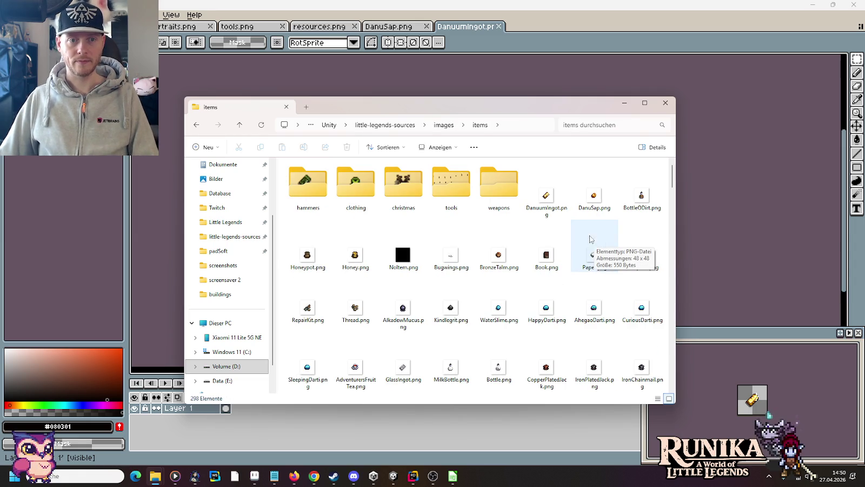
left_click(592, 202, "ctrl")
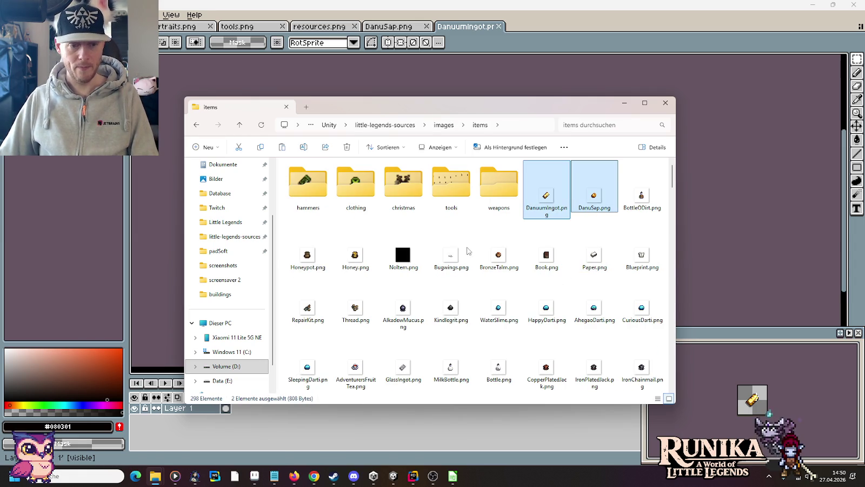
Paste both sprites into the Unity project's Assets/Resources/Items folder, then return to Unity
mouse_move(155, 476)
left_click(48, 427)
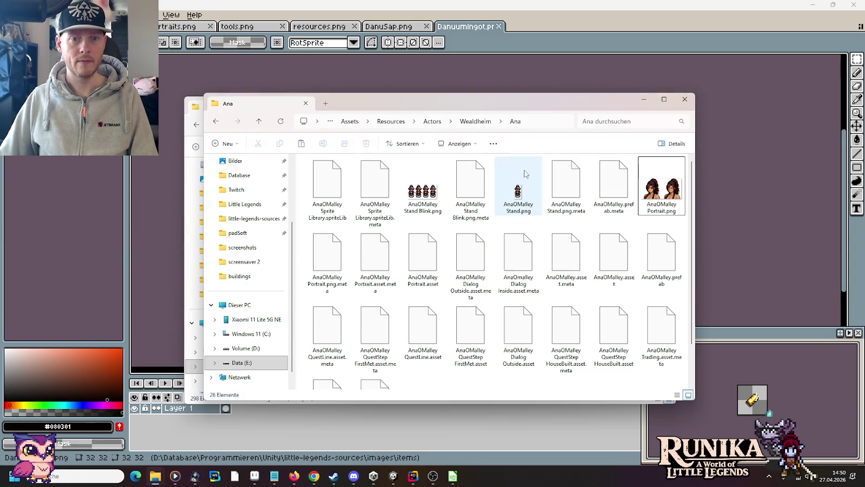
left_click(387, 121)
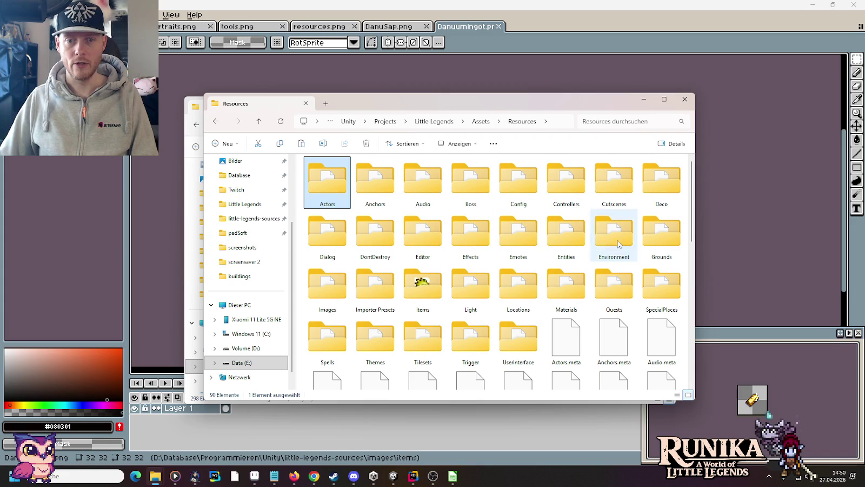
double_click(422, 285)
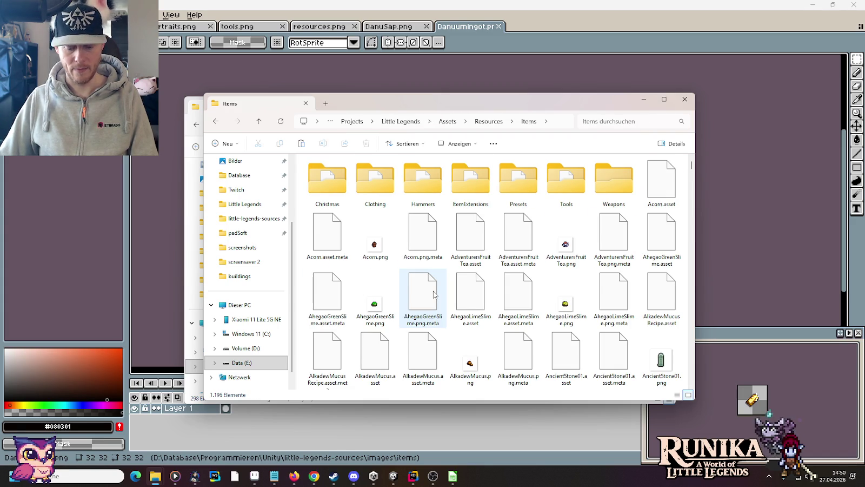
key("ctrl+v")
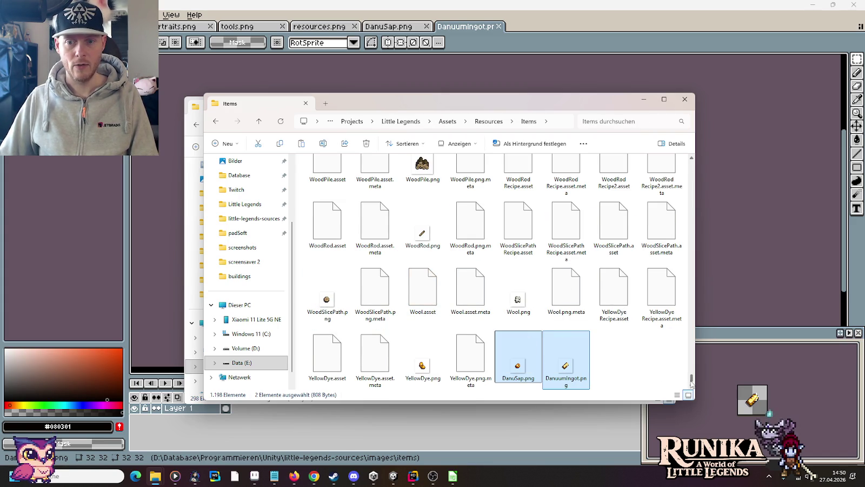
left_click_drag(691, 381, 697, 156)
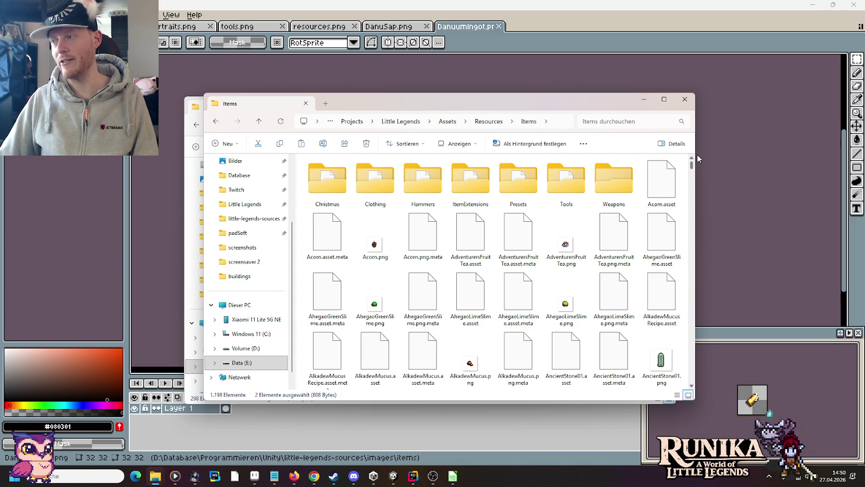
left_click_drag(691, 162, 689, 390)
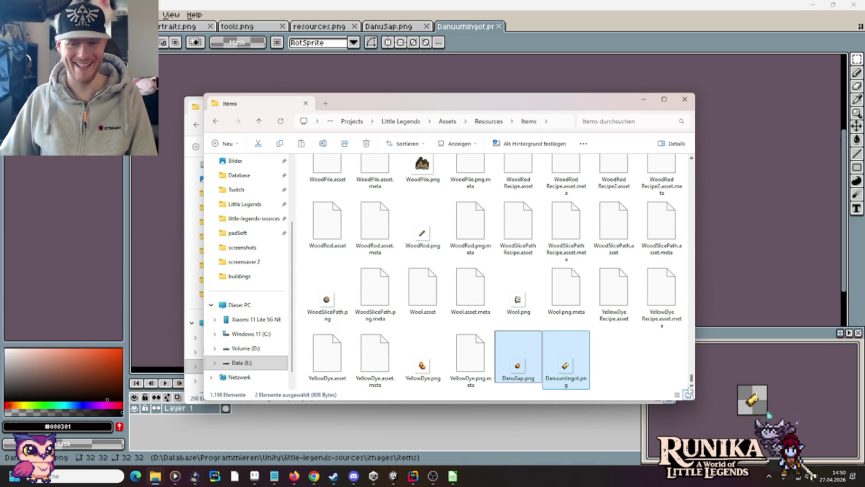
left_click(619, 357)
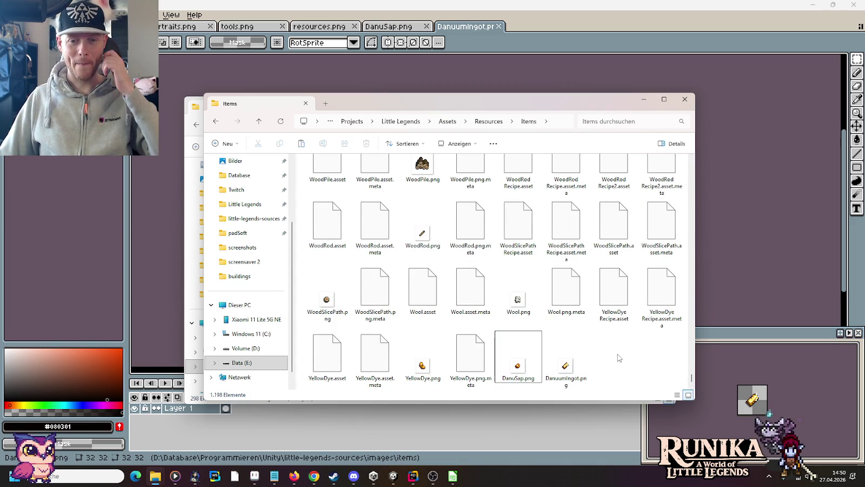
left_click(393, 476)
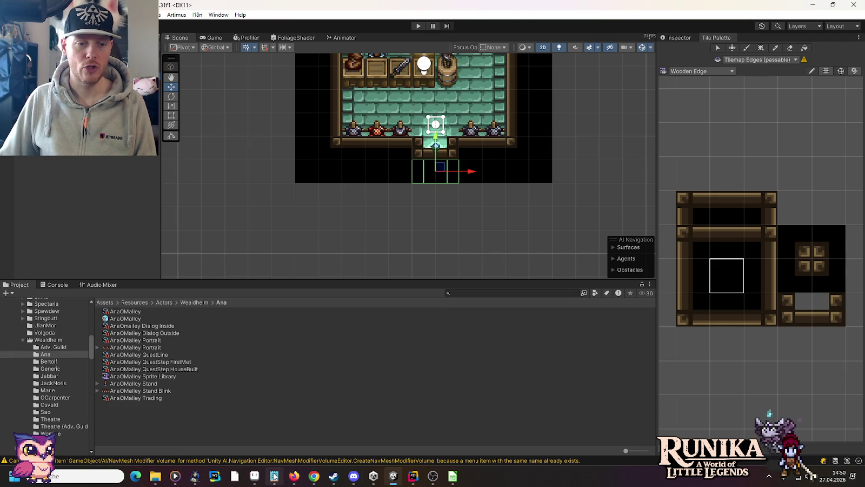
Create a folder named Metals inside Assets/Resources/Items in Unity's Project panel
left_click(22, 340)
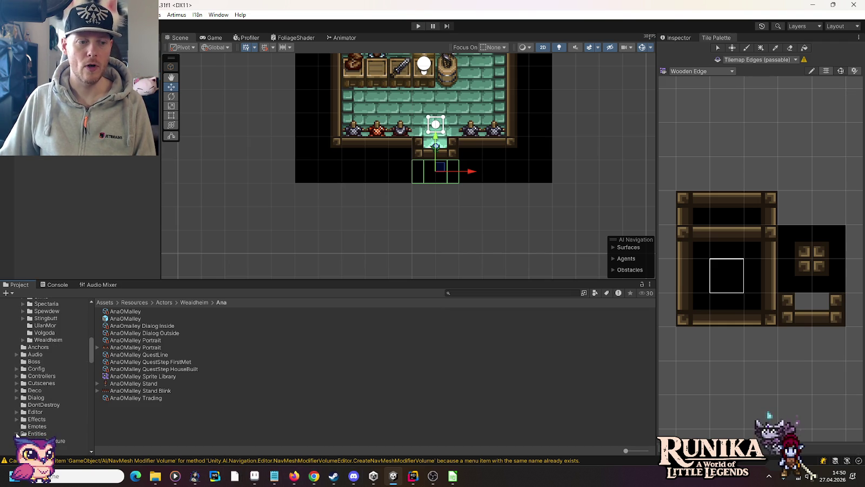
scroll(14, 340, "up", 15)
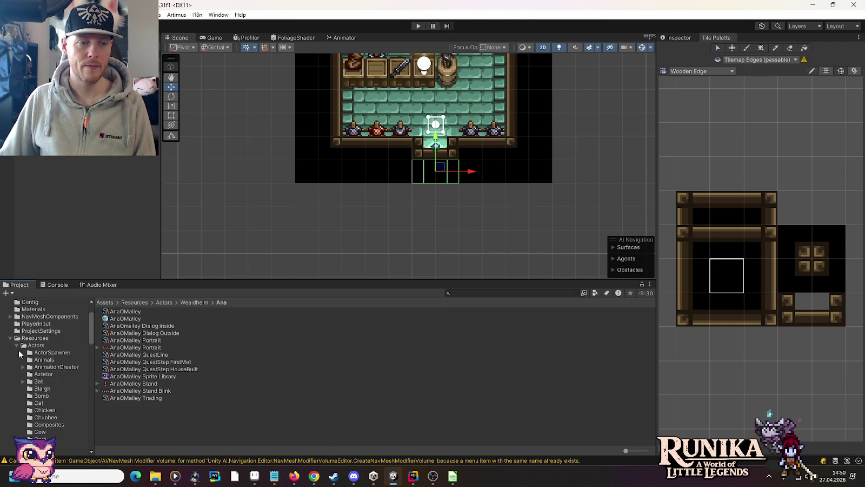
scroll(21, 373, "down", 10)
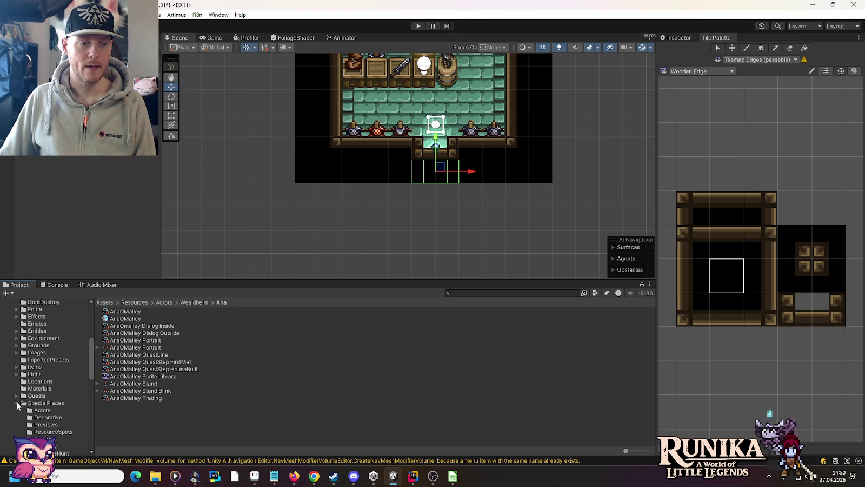
left_click(30, 366)
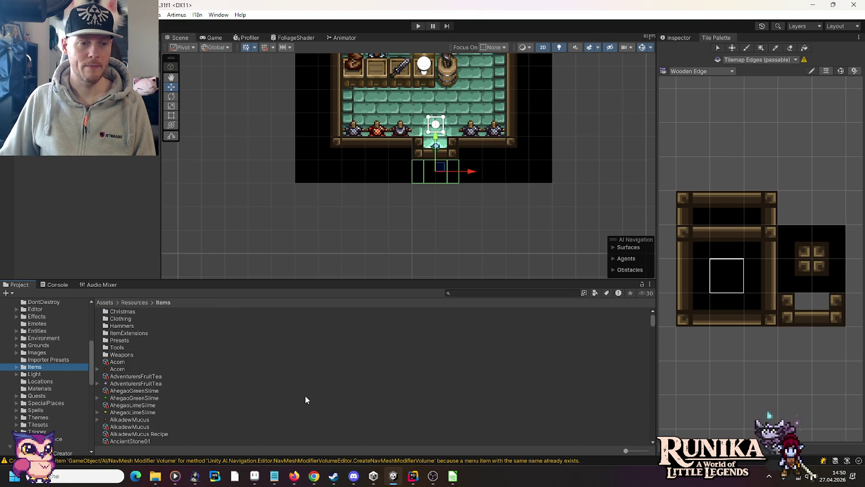
right_click(305, 397)
mouse_move(387, 136)
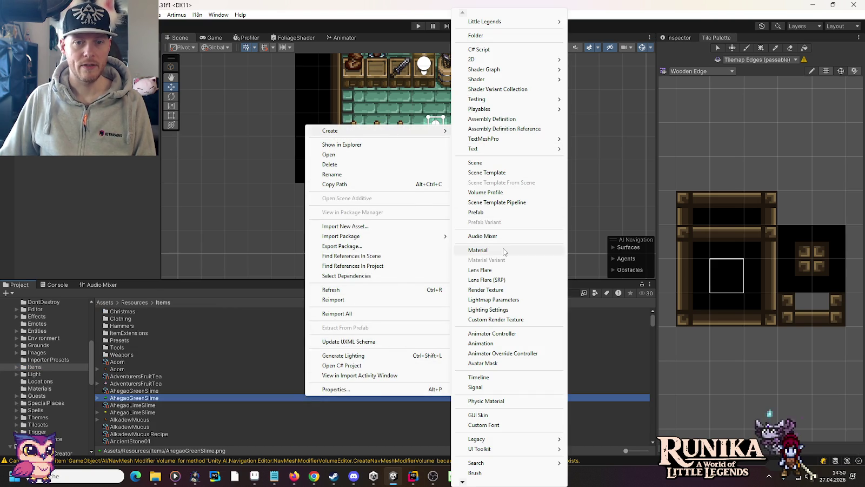
left_click(505, 36)
type("Metals")
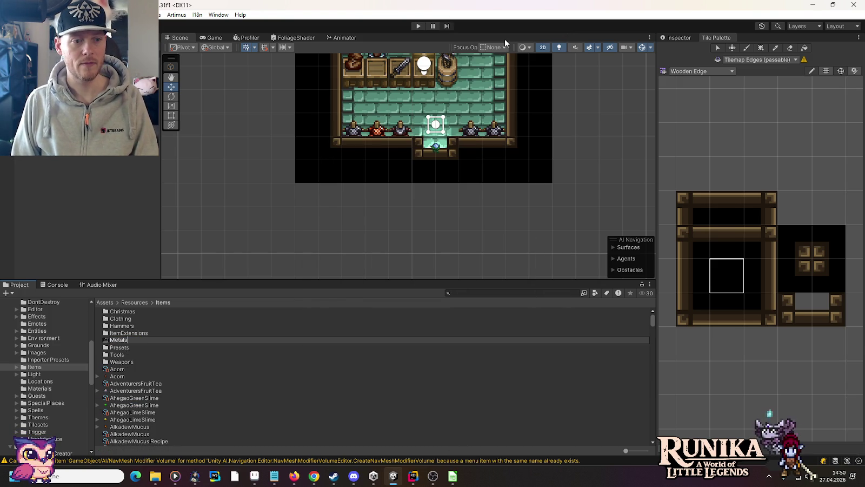
key("Return")
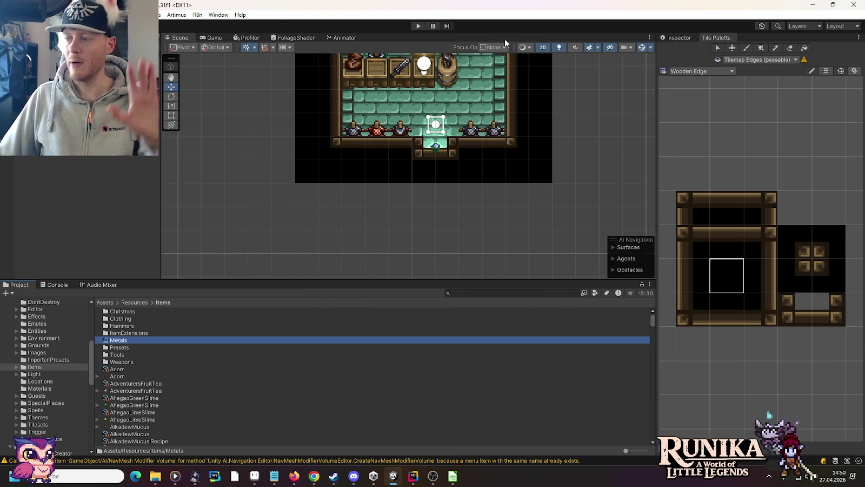
left_click(417, 478)
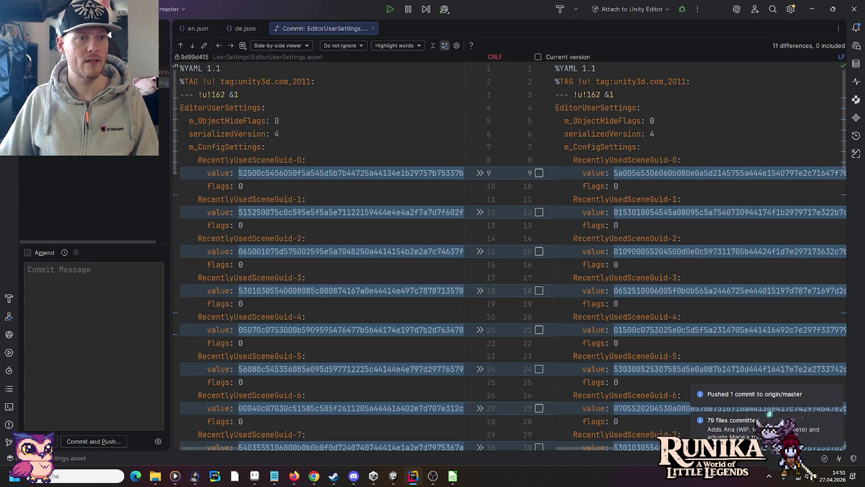
Close Rider's commit diff and expand Assets/Resources/Items in the project tree to browse its assets
left_click(373, 29)
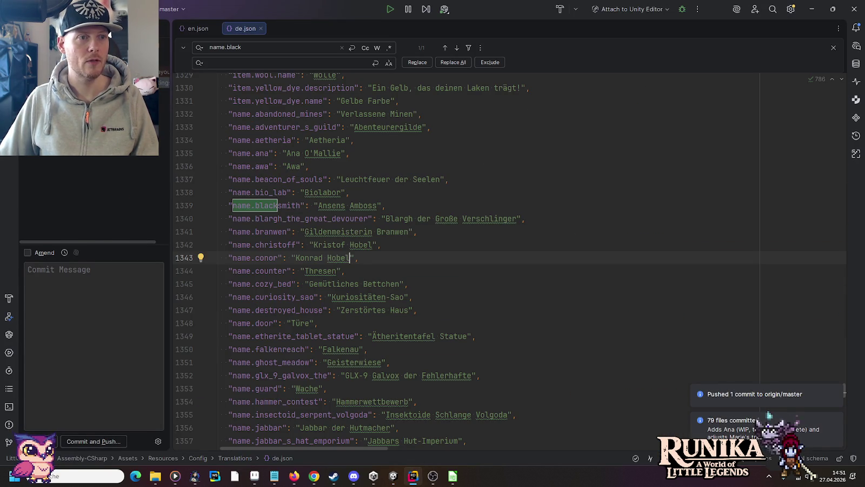
key("alt+1")
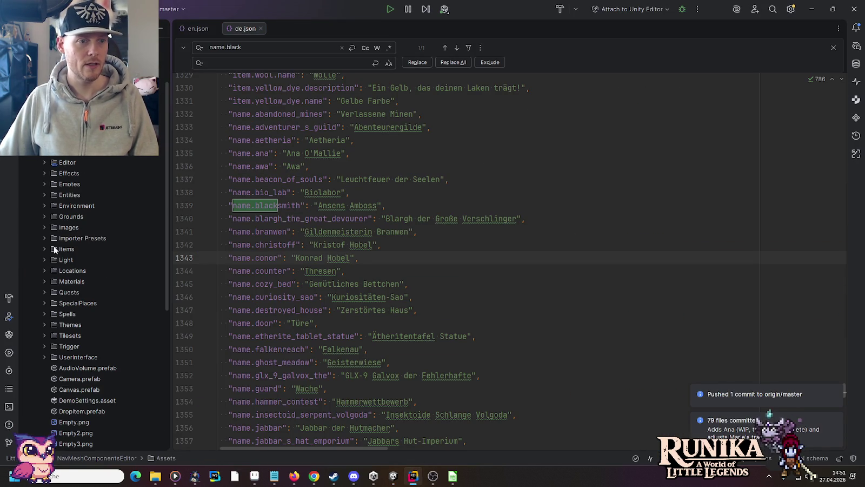
left_click(45, 249)
scroll(47, 248, "down", 10)
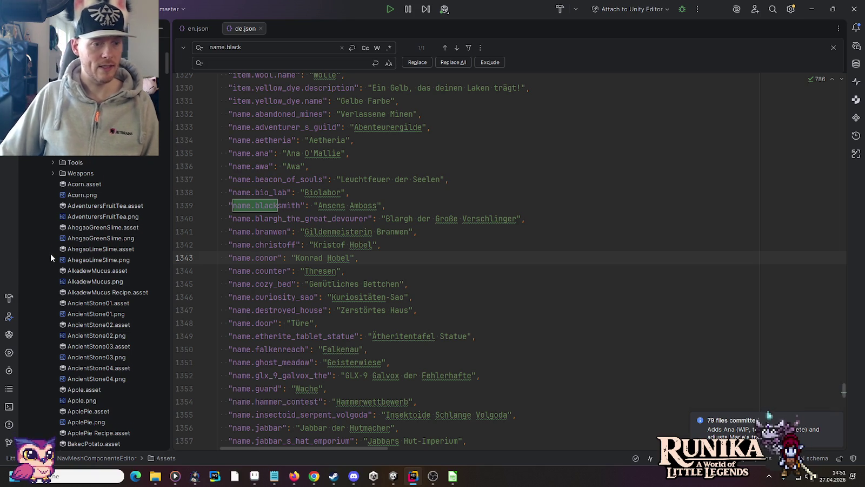
scroll(51, 253, "down", 8)
scroll(82, 309, "down", 10)
scroll(82, 307, "down", 10)
scroll(82, 307, "down", 9)
scroll(100, 365, "down", 9)
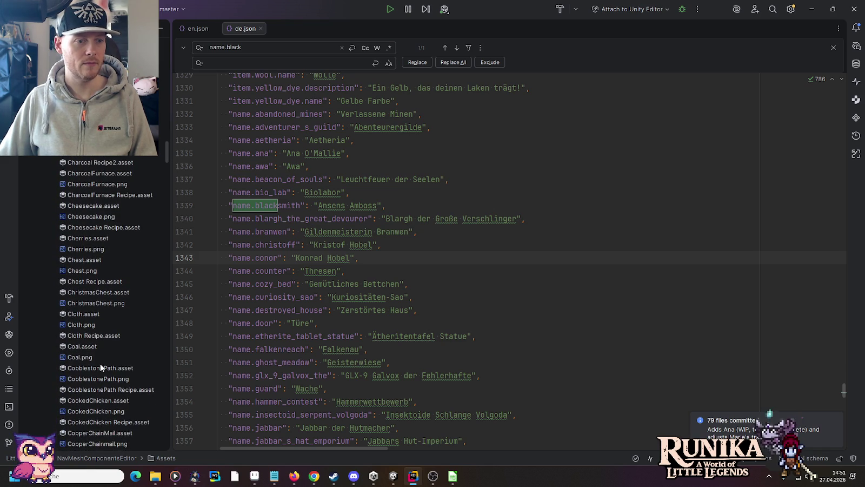
scroll(100, 367, "down", 2)
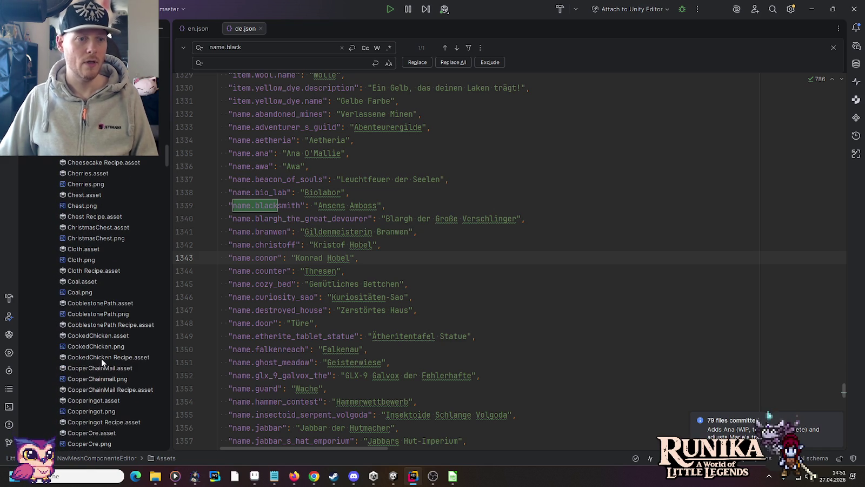
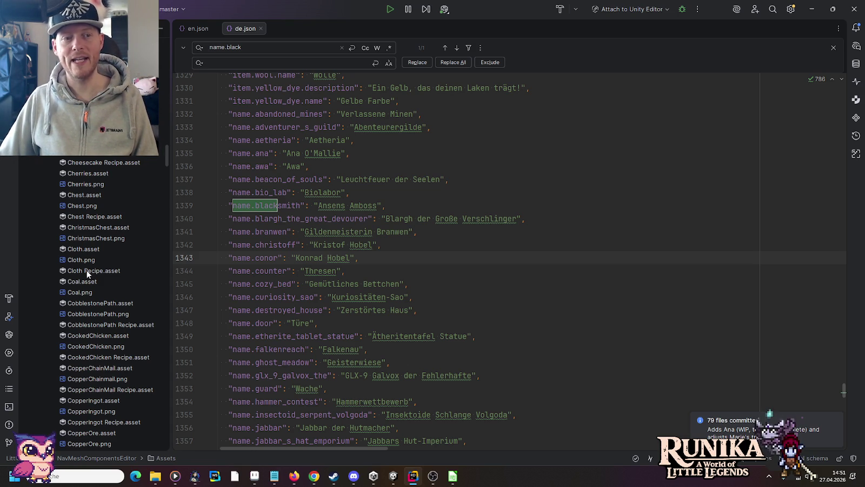
Select the Coal, CopperIngot (asset, image, recipe) and CopperOre files in Items
left_click(91, 292)
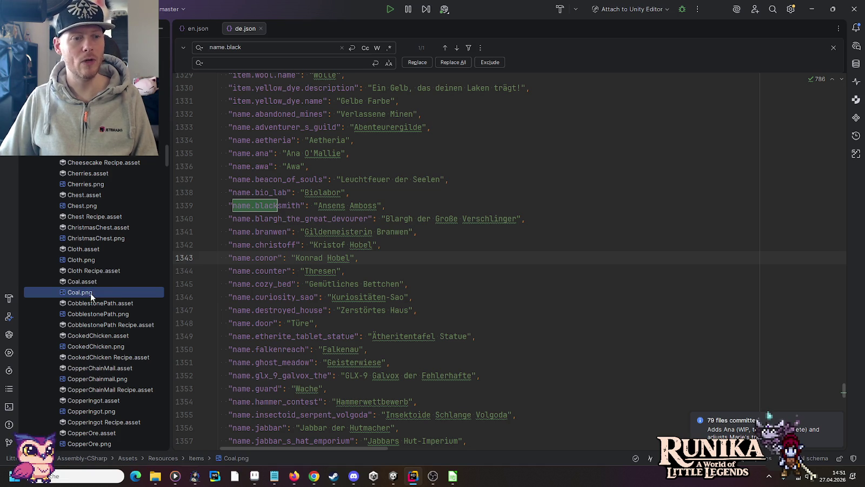
left_click(84, 281, "shift")
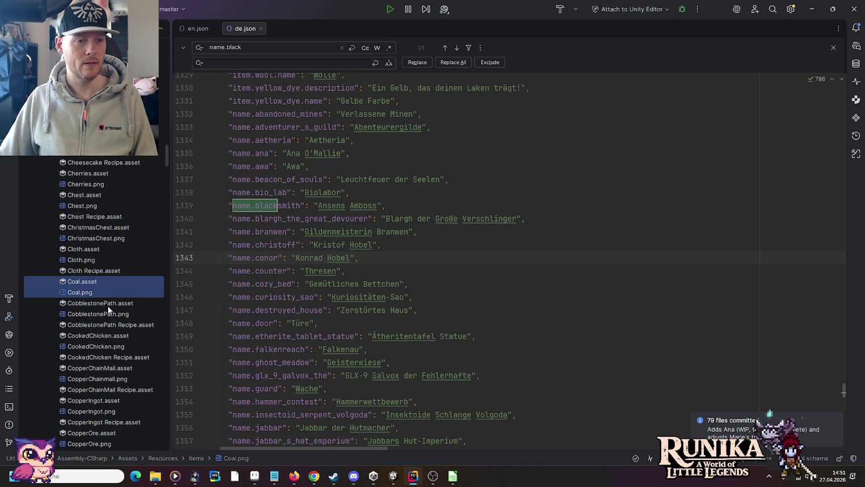
scroll(108, 305, "down", 5)
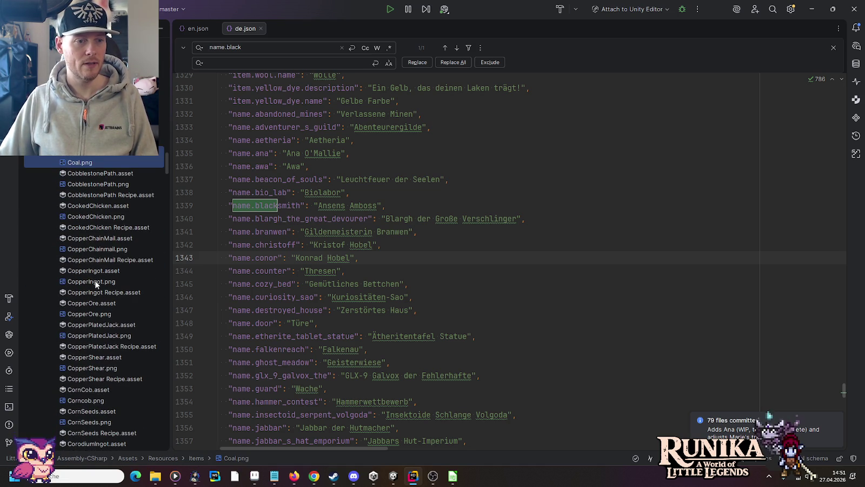
left_click(93, 269, "ctrl")
left_click(90, 281, "ctrl")
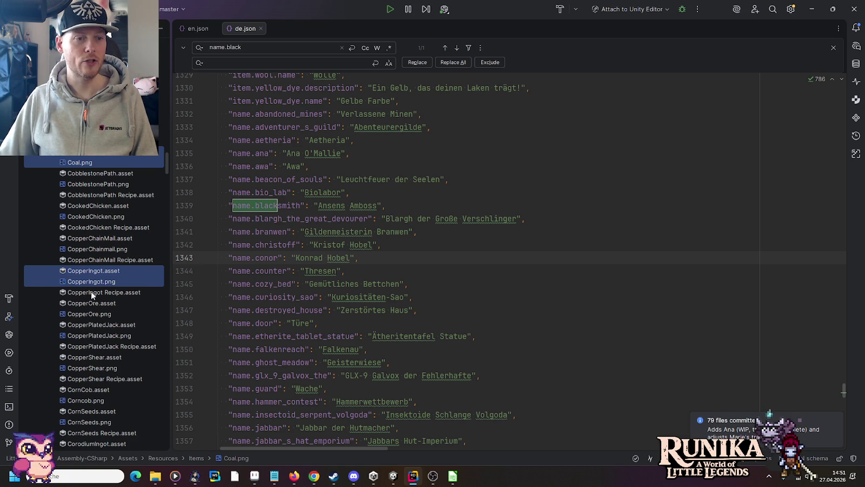
left_click(91, 291, "ctrl")
left_click(92, 304, "ctrl")
left_click(92, 314, "ctrl")
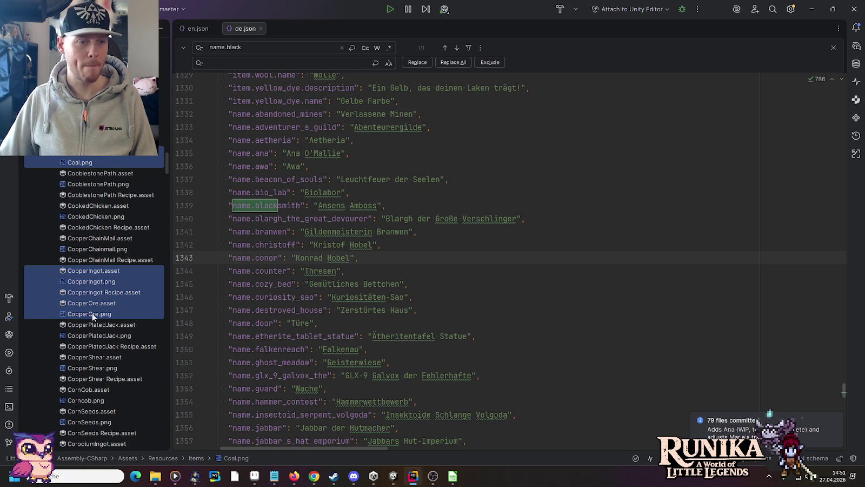
Add the DanuumIngot, GoldIngot, GlassIngot and GoldOre files and recipes to the selection
scroll(120, 349, "down", 6)
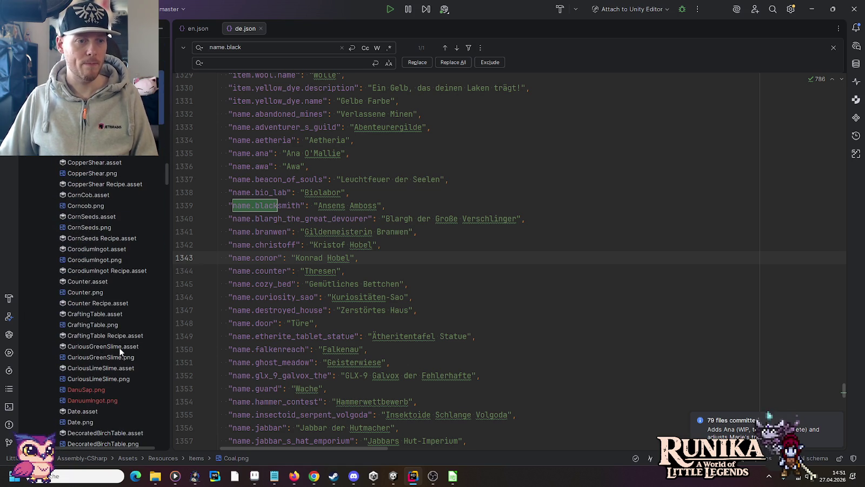
scroll(120, 351, "down", 3)
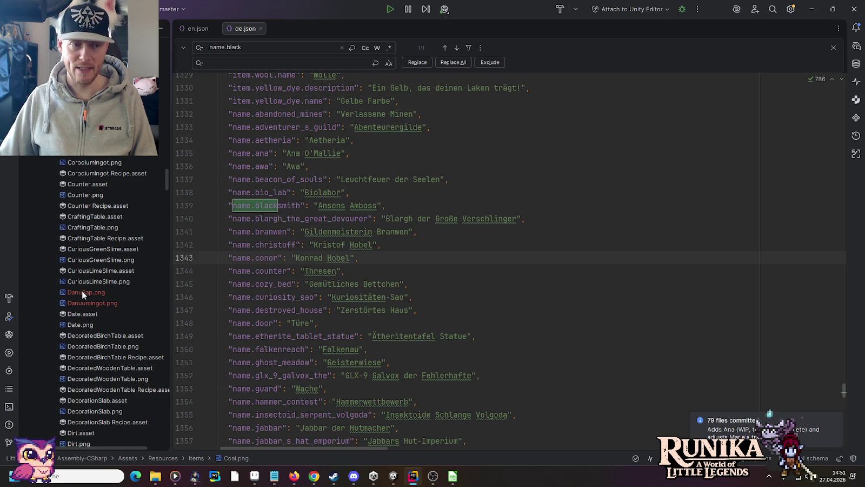
left_click(81, 303)
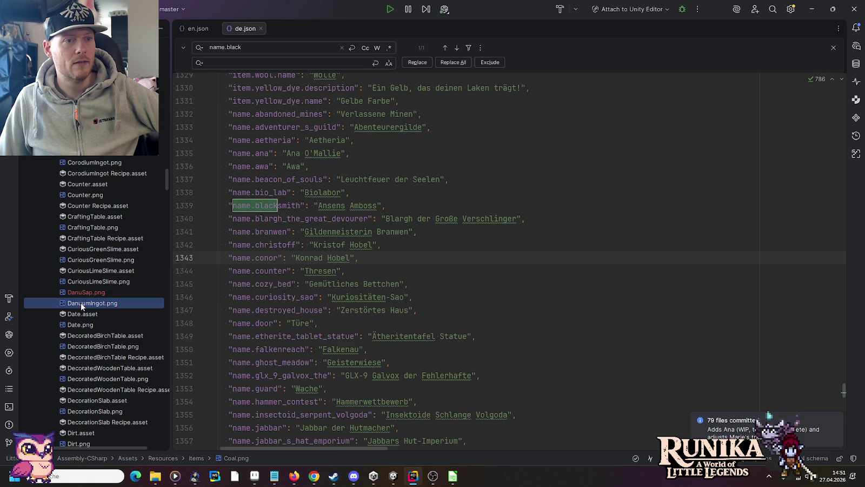
scroll(81, 302, "down", 10)
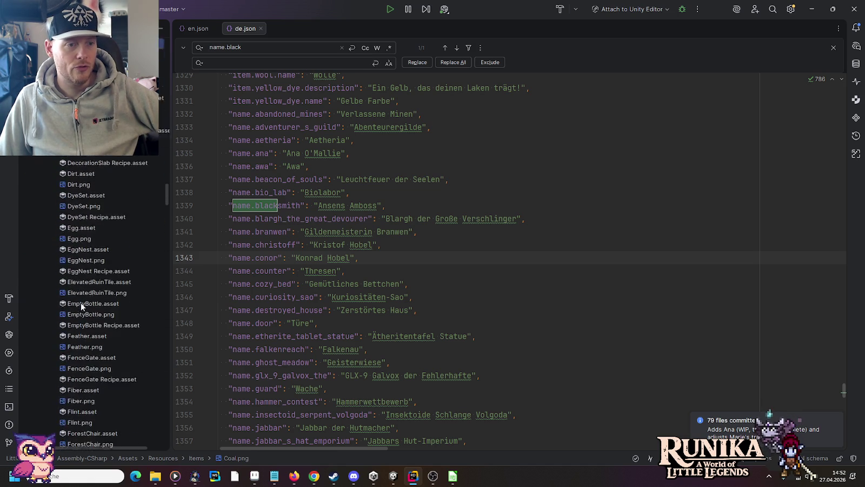
scroll(81, 302, "down", 9)
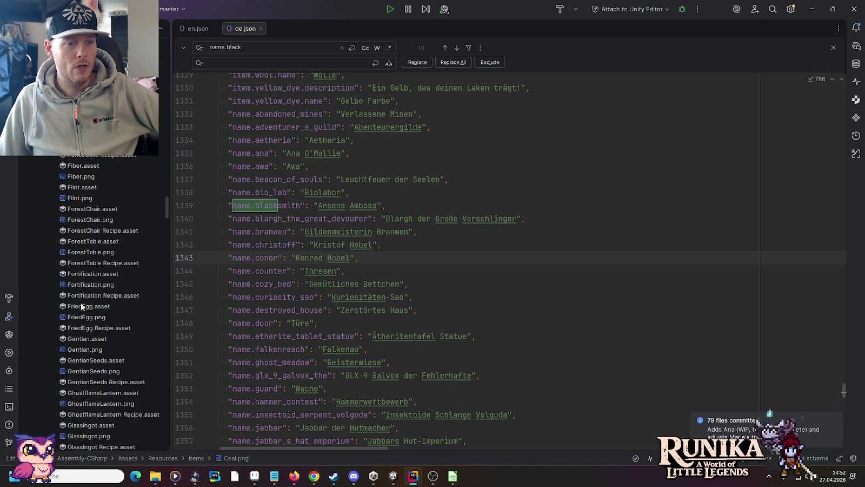
scroll(81, 302, "down", 3)
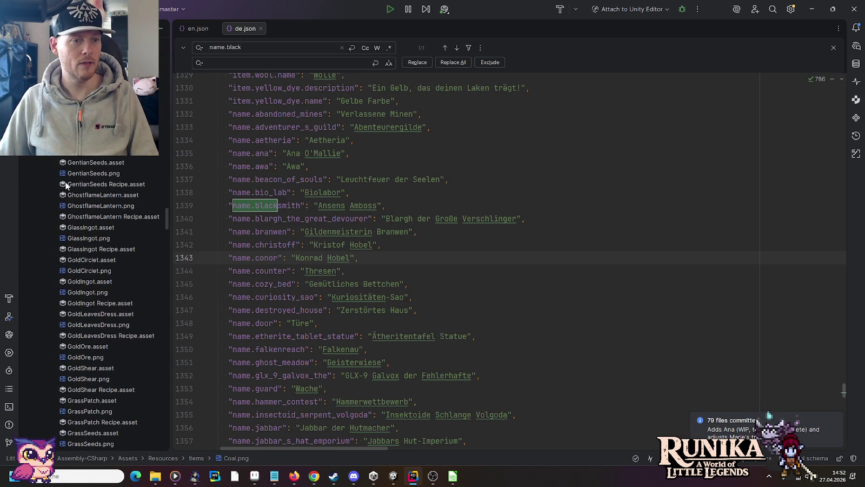
left_click(99, 283)
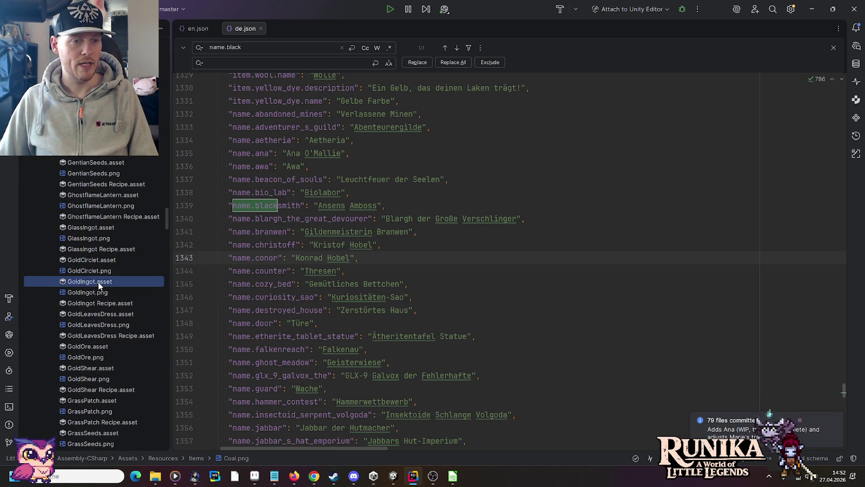
left_click(98, 293, "shift")
left_click(93, 249, "ctrl")
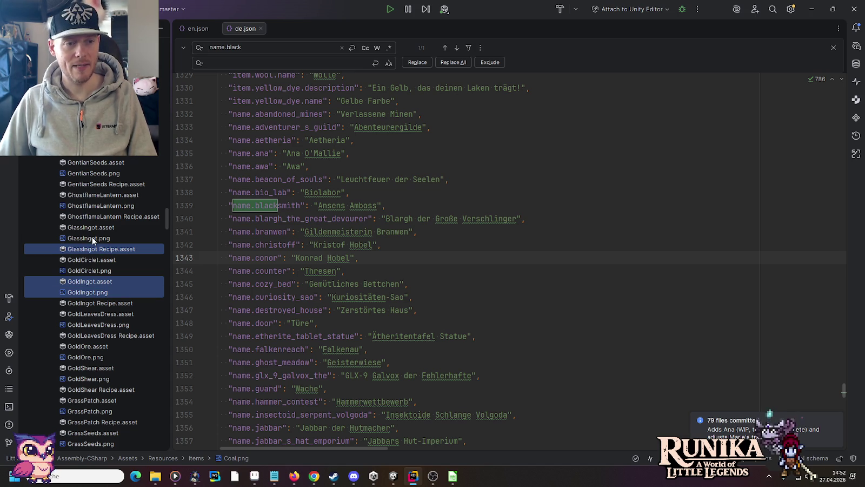
left_click(92, 239, "ctrl")
left_click(91, 228, "ctrl")
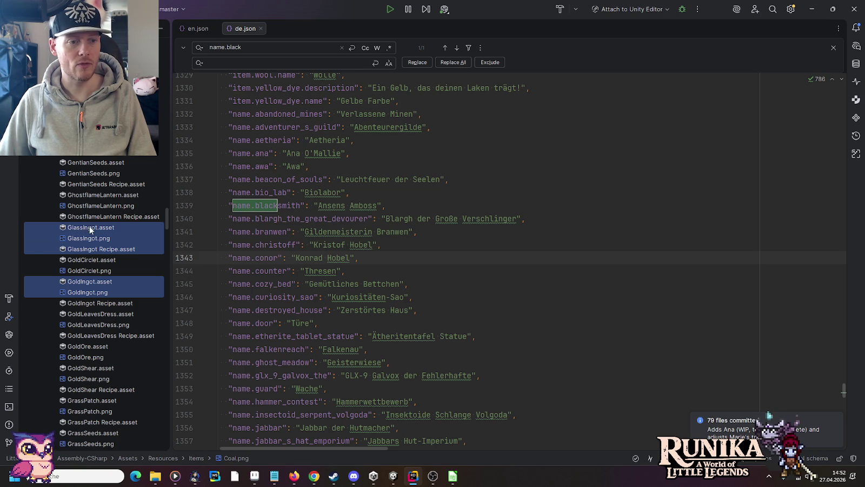
left_click(108, 301, "ctrl")
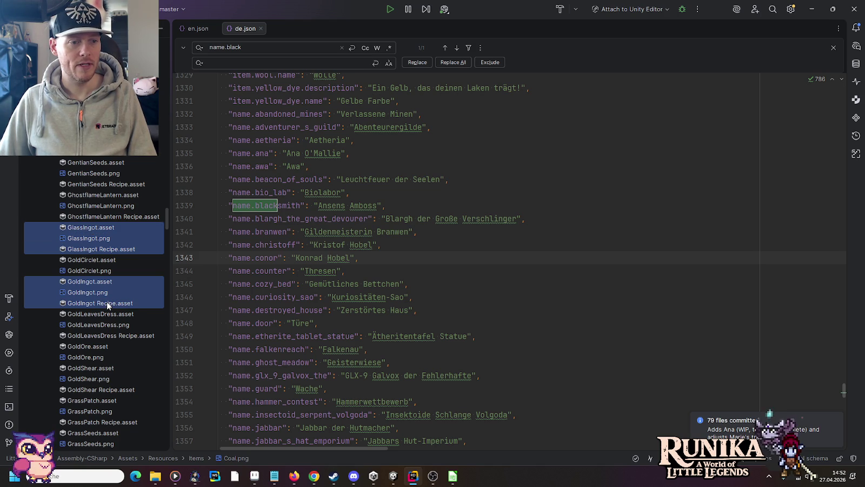
left_click(96, 347, "ctrl")
left_click(95, 356, "ctrl")
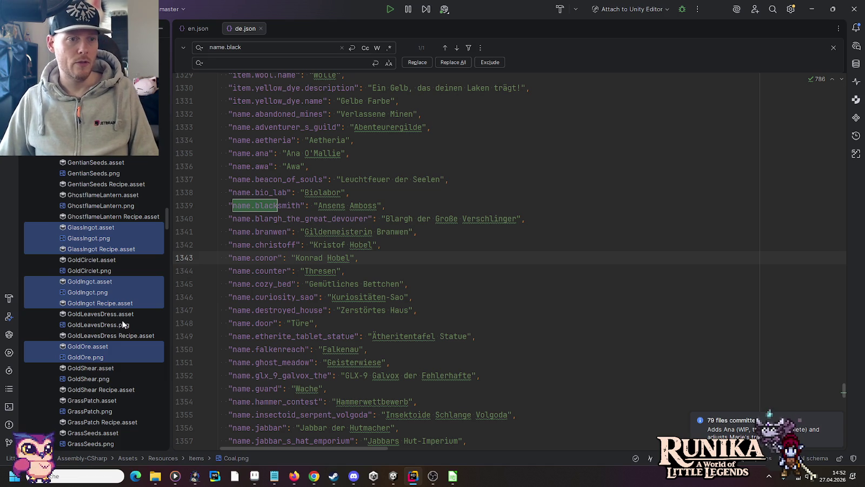
Extend the selection with the IronIngot and IronOre files
scroll(113, 335, "down", 4)
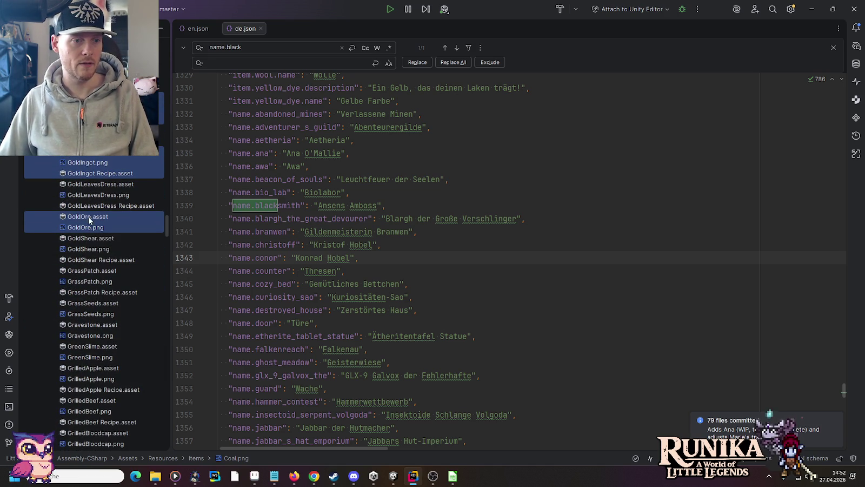
scroll(95, 278, "down", 8)
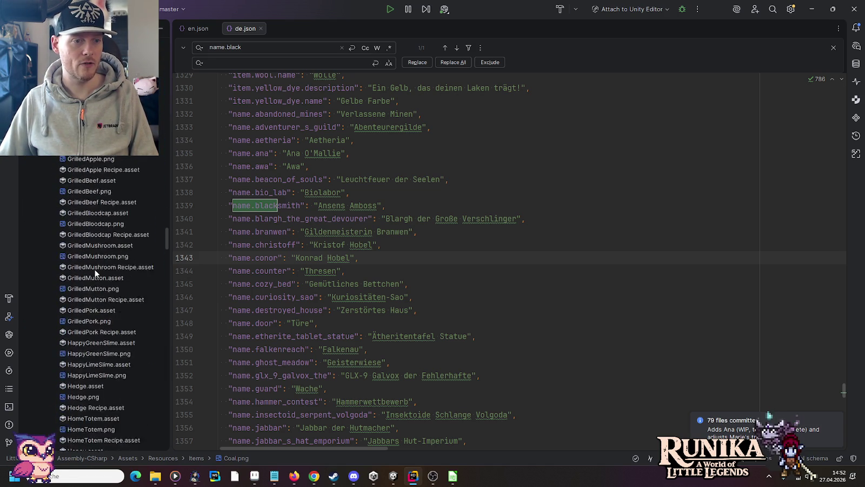
scroll(95, 273, "down", 6)
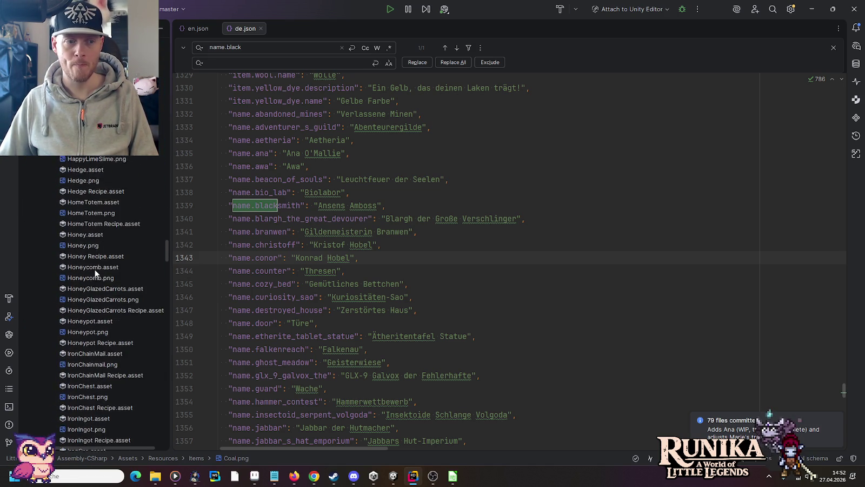
scroll(92, 264, "down", 6)
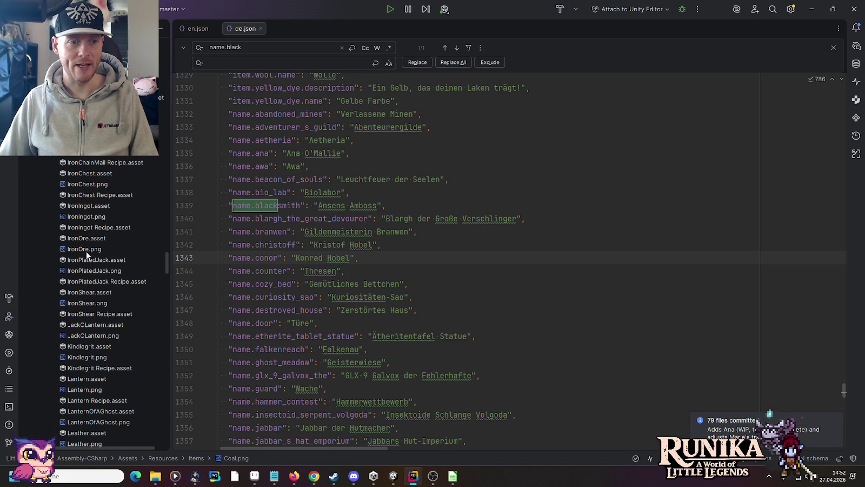
left_click_drag(86, 248, 87, 207)
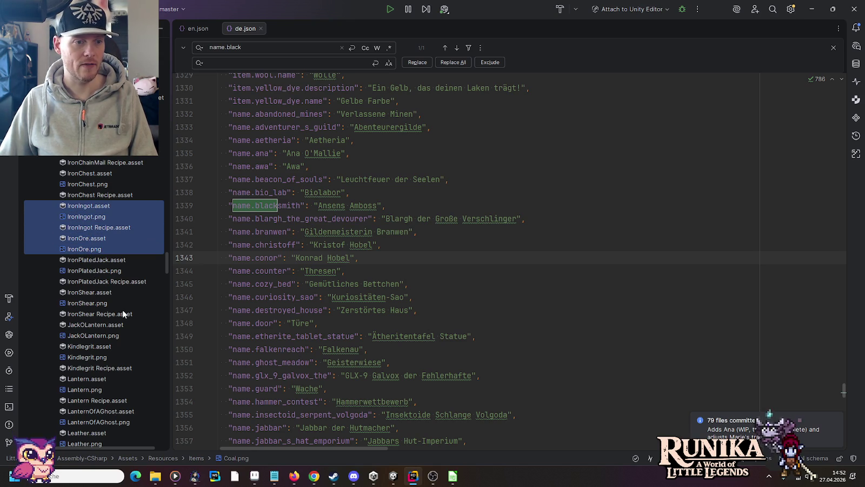
Add the CorodiumIngot files and move all selected metal files into the Metals folder
scroll(122, 309, "down", 5)
scroll(123, 309, "down", 2)
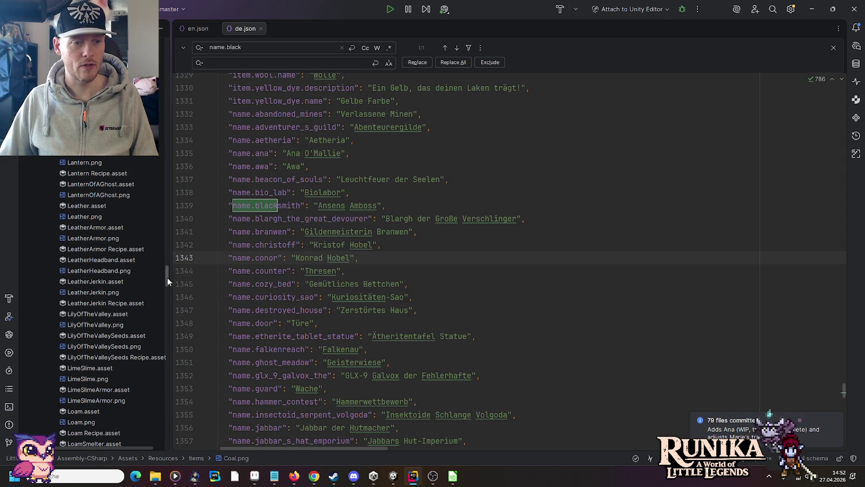
left_click_drag(167, 277, 163, 173)
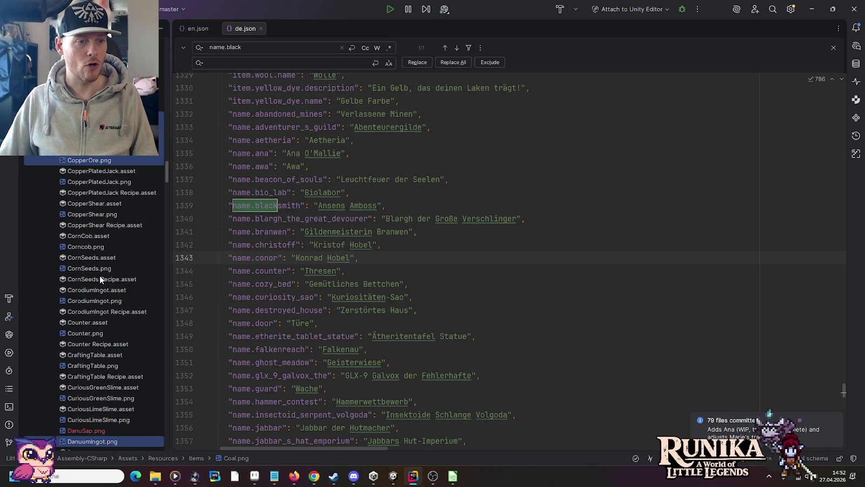
left_click(93, 289, "ctrl")
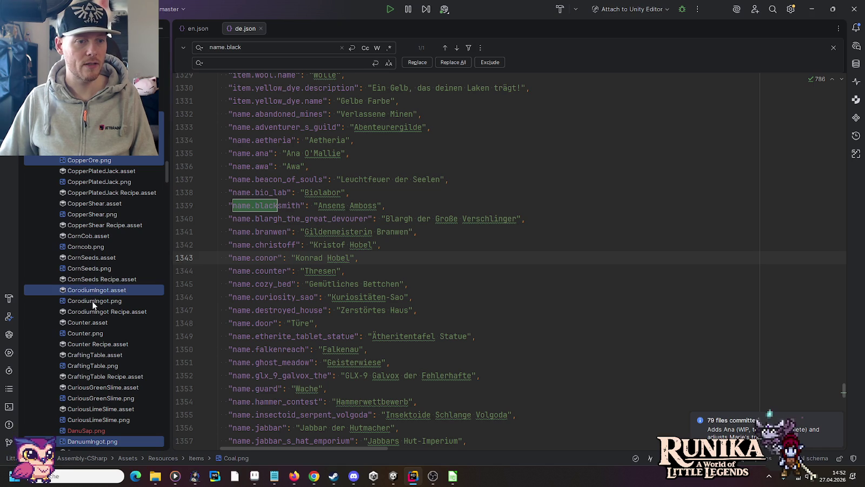
left_click(93, 302, "ctrl")
left_click(115, 311, "ctrl")
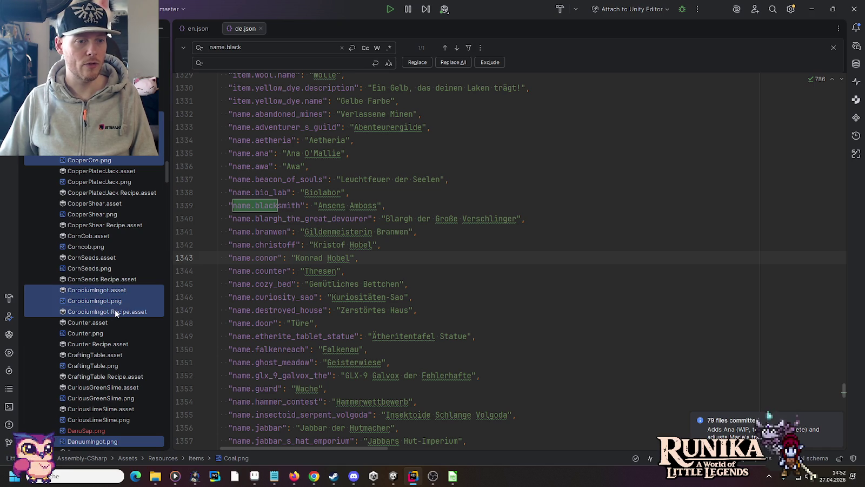
scroll(115, 313, "up", 10)
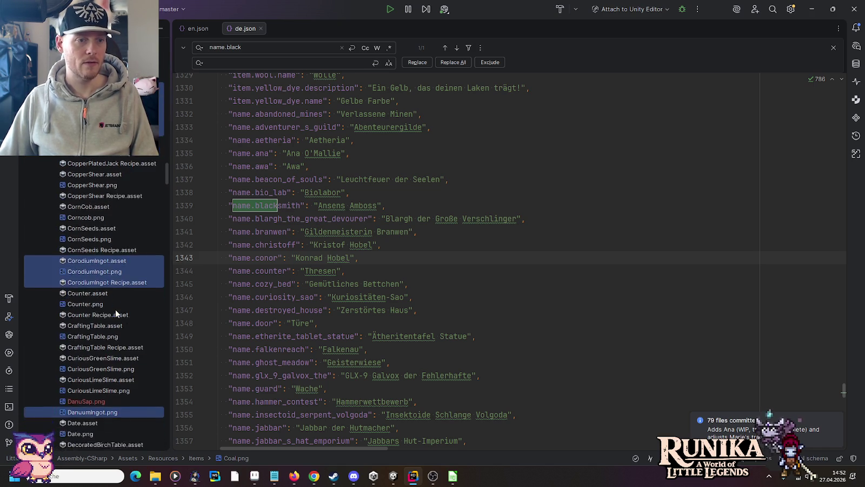
scroll(115, 312, "up", 3)
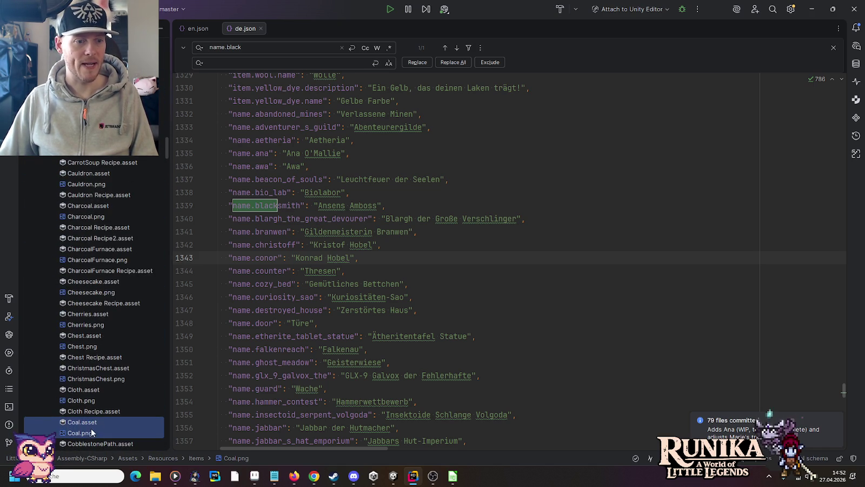
scroll(116, 313, "up", 15)
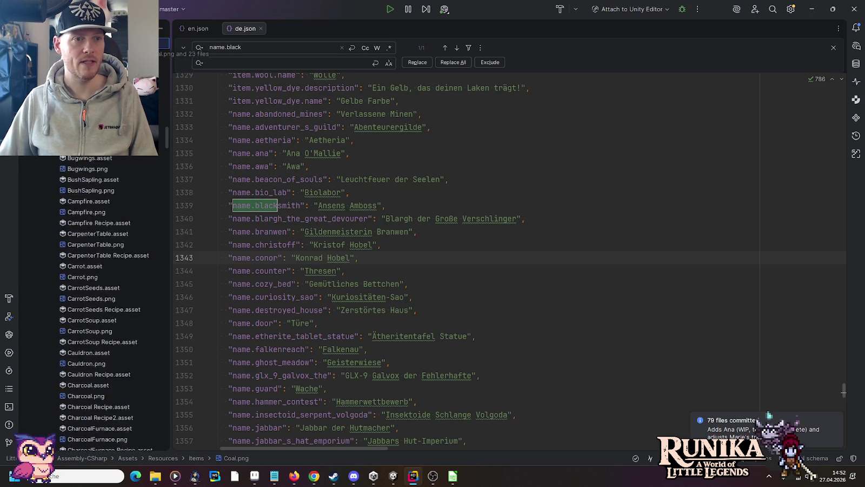
scroll(116, 313, "up", 15)
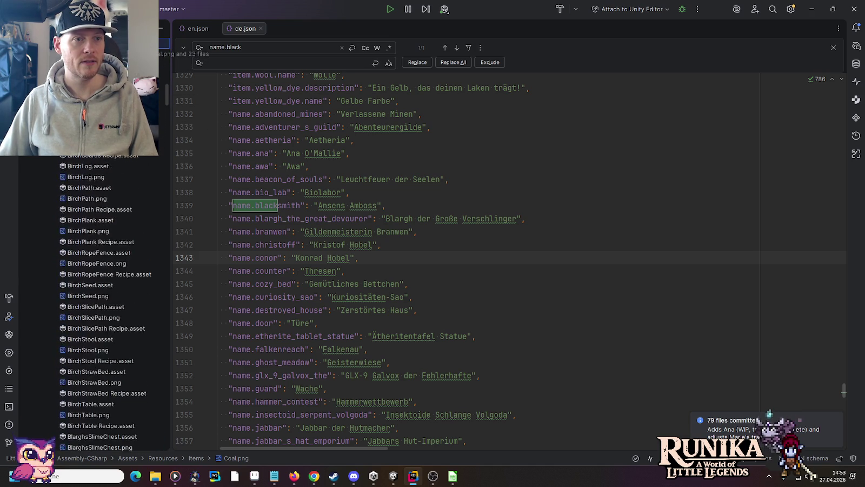
scroll(115, 312, "up", 10)
mouse_move(115, 313)
left_mouse_down()
mouse_move(75, 205)
mouse_move(80, 220)
left_mouse_up()
key("Return")
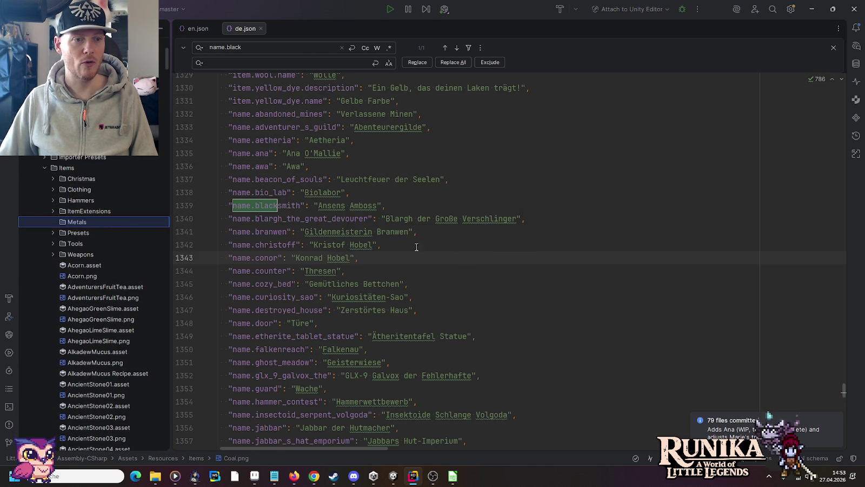
Rename the Metals folder to Mining and return to the Unity Editor
left_click_drag(164, 165, 165, 57)
right_click(69, 256)
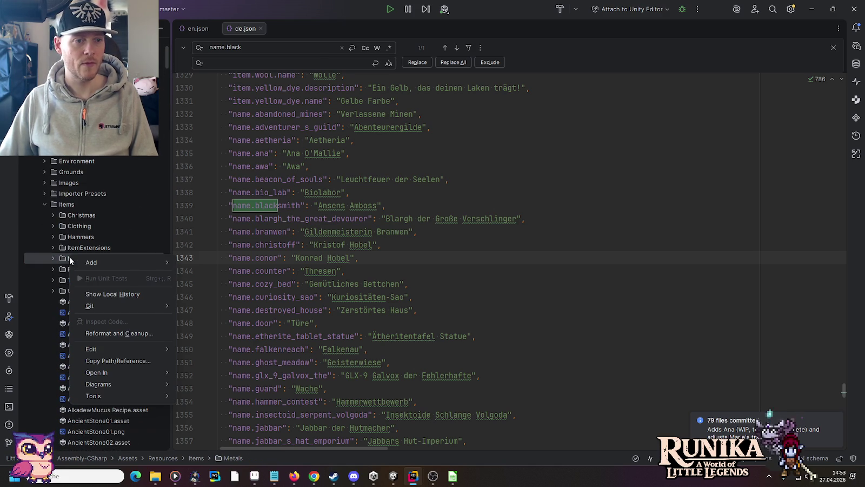
left_click(61, 264)
key("shift+F6")
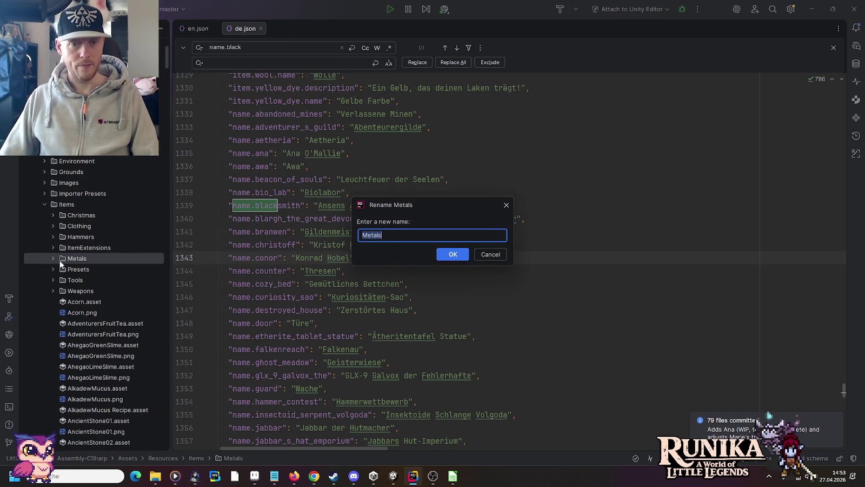
type("Mining")
key("Return")
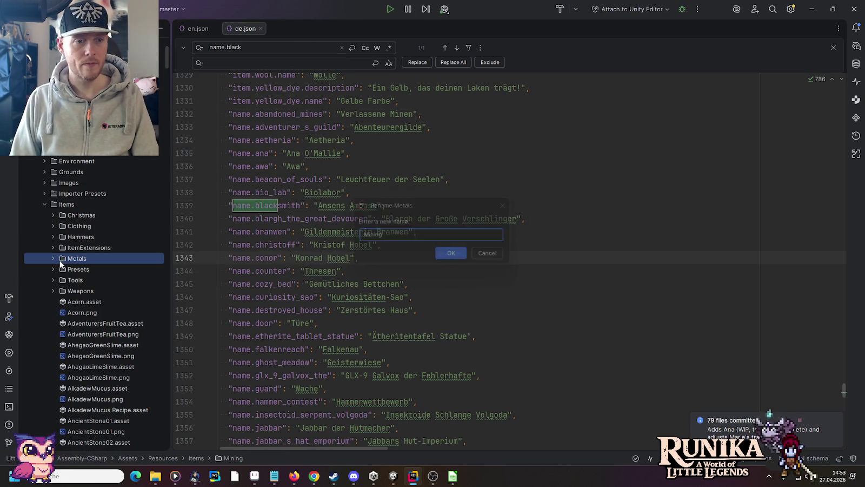
left_click(393, 476)
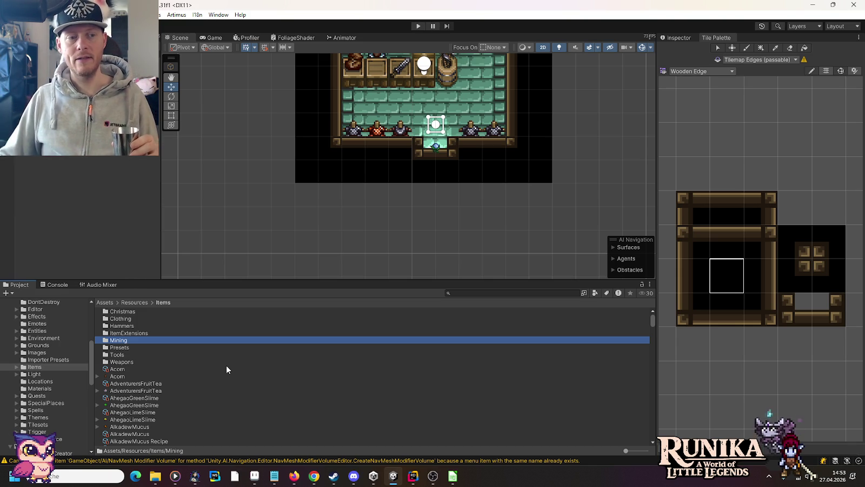
In the Mining folder, create a Little Legends Item Setup asset named DanuumIngot
double_click(128, 341)
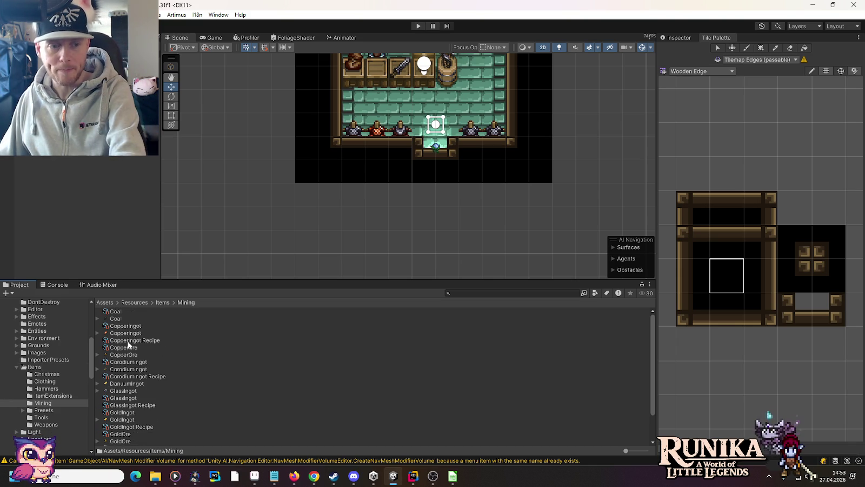
left_click(128, 383)
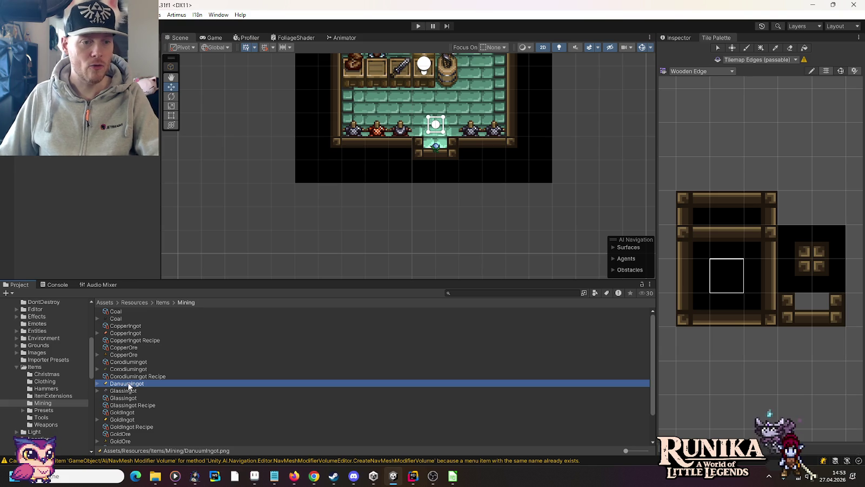
right_click(182, 389)
mouse_move(238, 124)
mouse_move(400, 21)
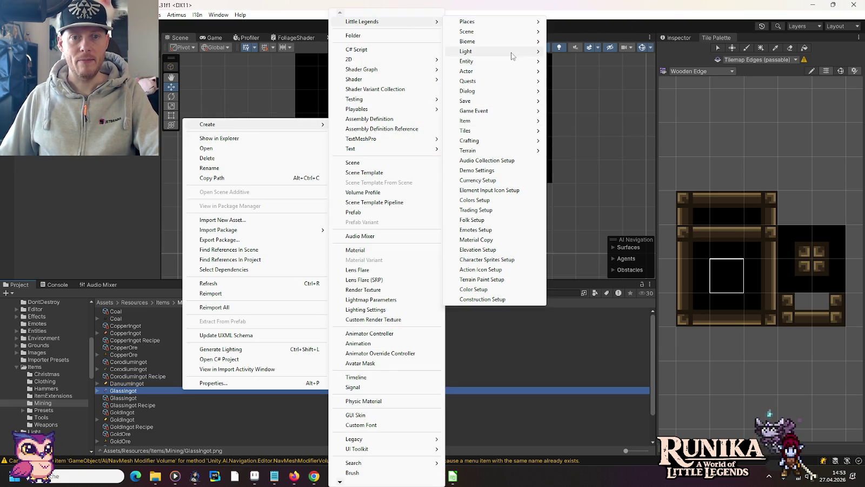
mouse_move(508, 123)
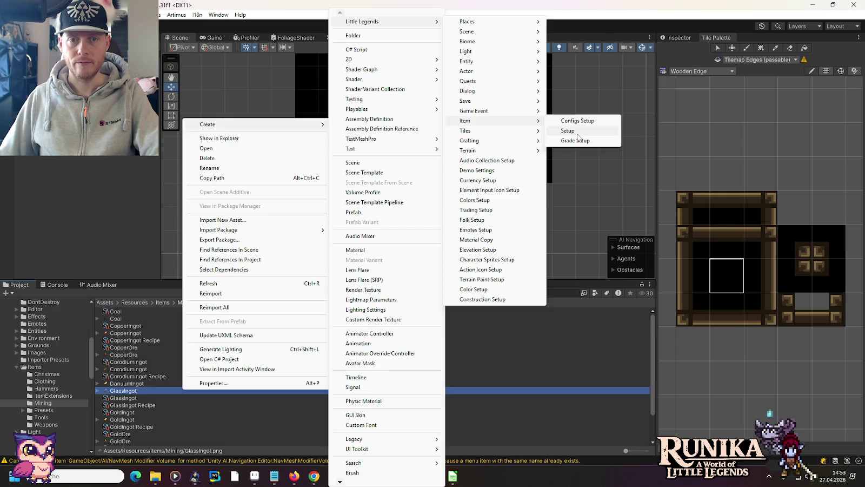
left_click(578, 136)
type("anuumIngot")
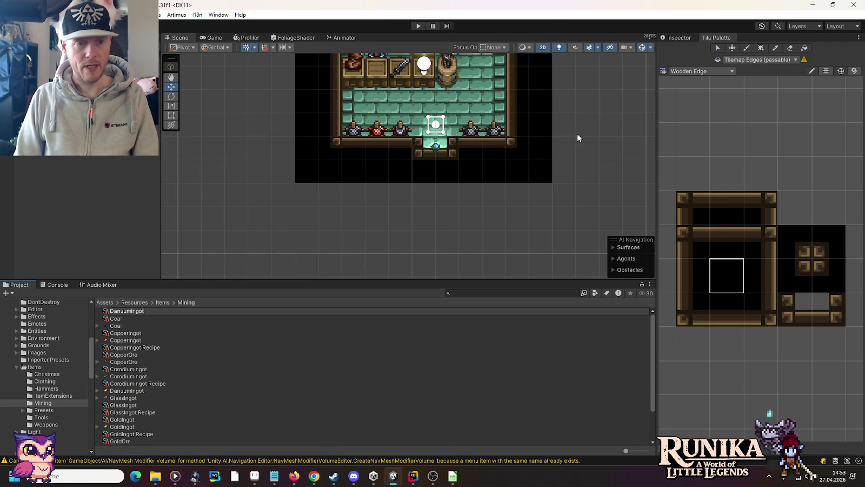
key("Return")
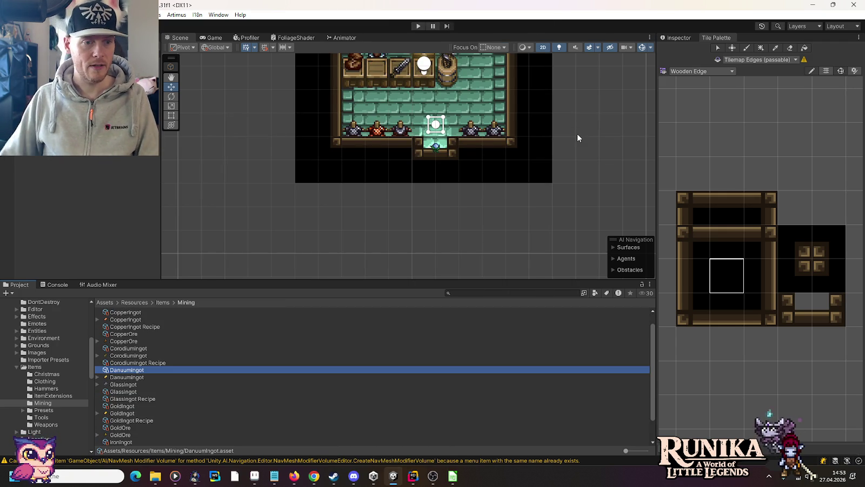
left_click(689, 38)
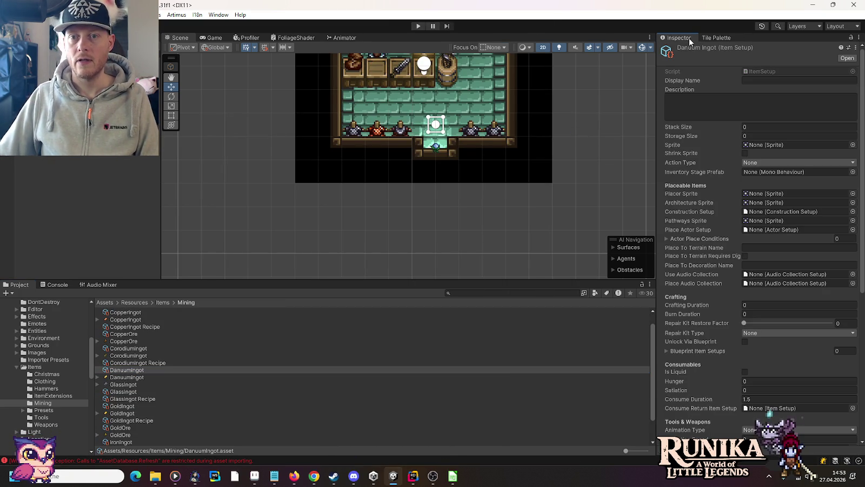
Set DanuumIngot's stack size to 99, then compare the CorodiumIngot, GoldIngot and IronIngot settings
left_click(766, 126)
type("99")
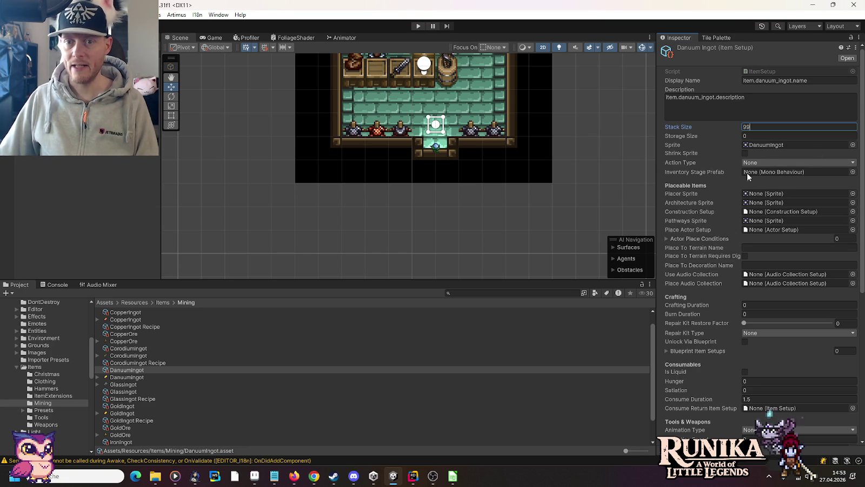
left_click(137, 350)
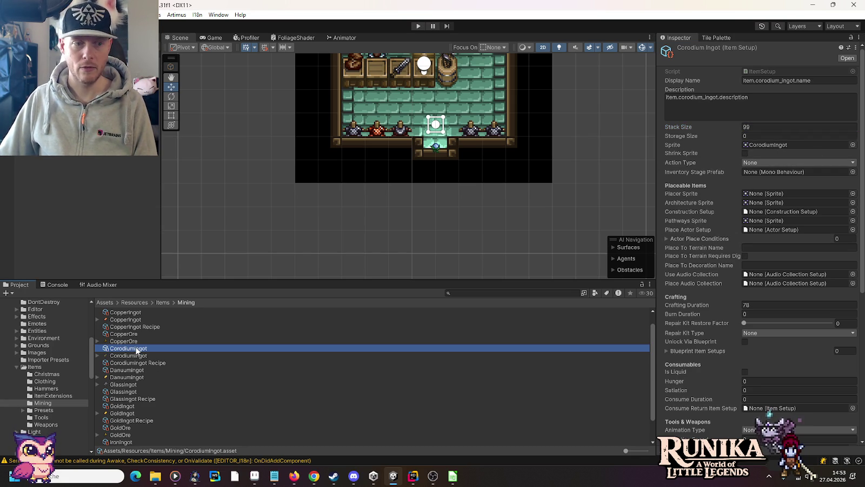
left_click(758, 304)
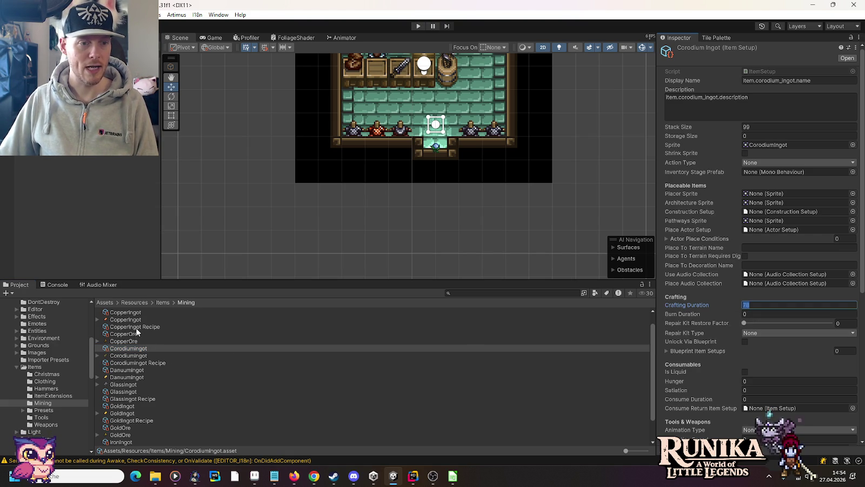
left_click(124, 406)
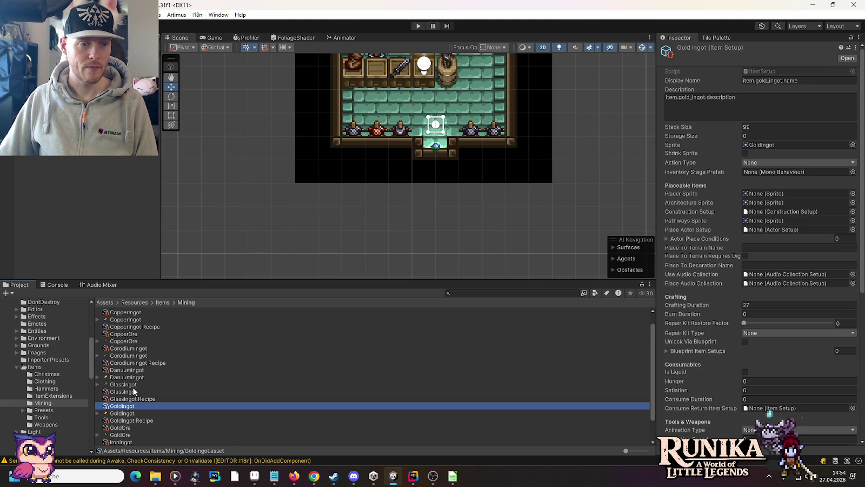
scroll(135, 401, "down", 2)
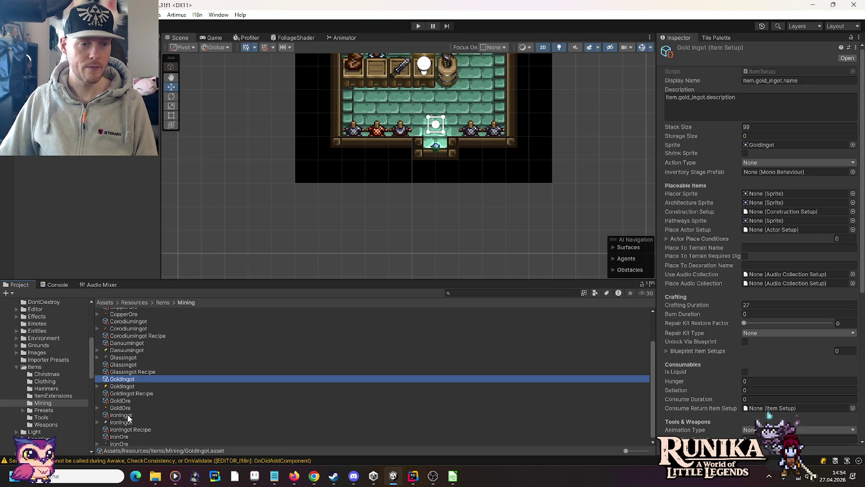
left_click(121, 416)
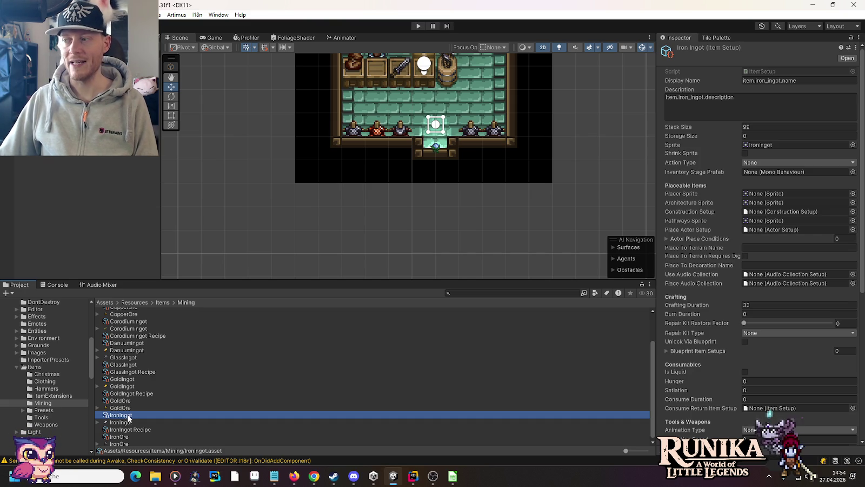
scroll(128, 417, "up", 3)
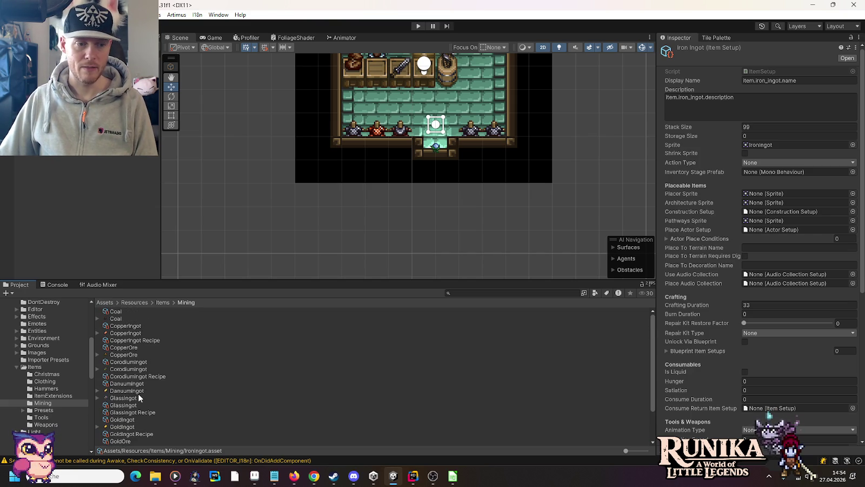
Set DanuumIngot's Crafting Duration to 43 after comparing the other ingots' durations
left_click(126, 384)
left_click(753, 303)
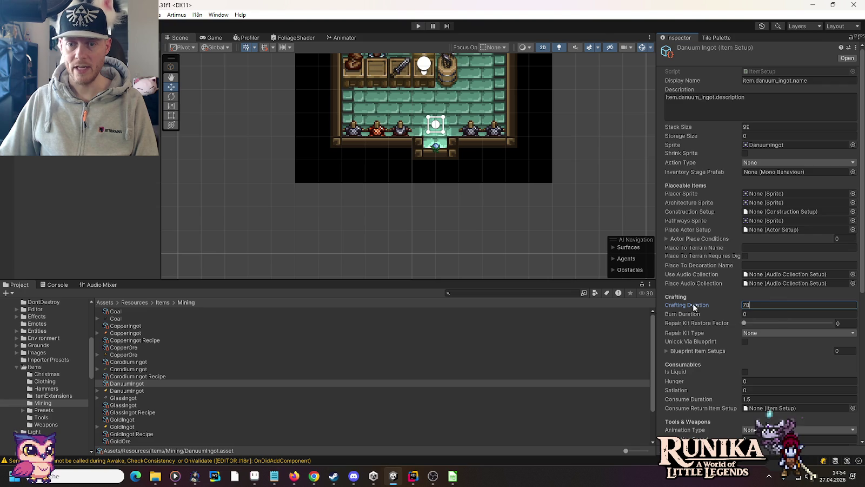
mouse_move(716, 307)
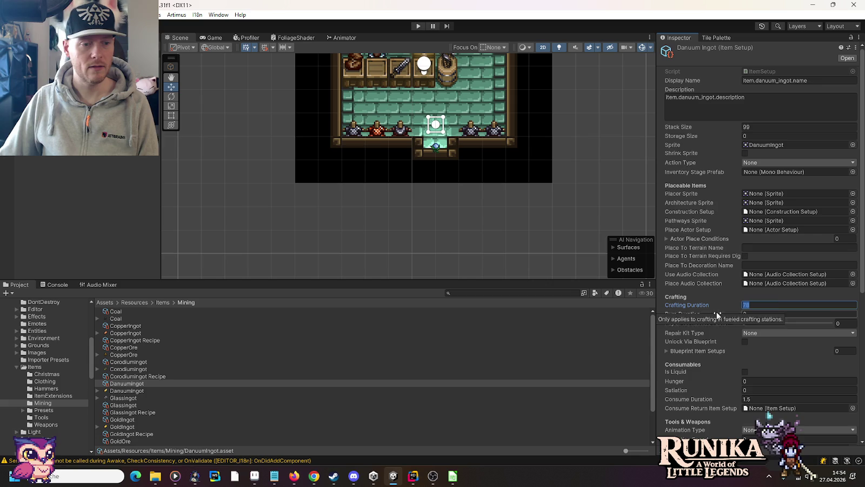
left_click(136, 327)
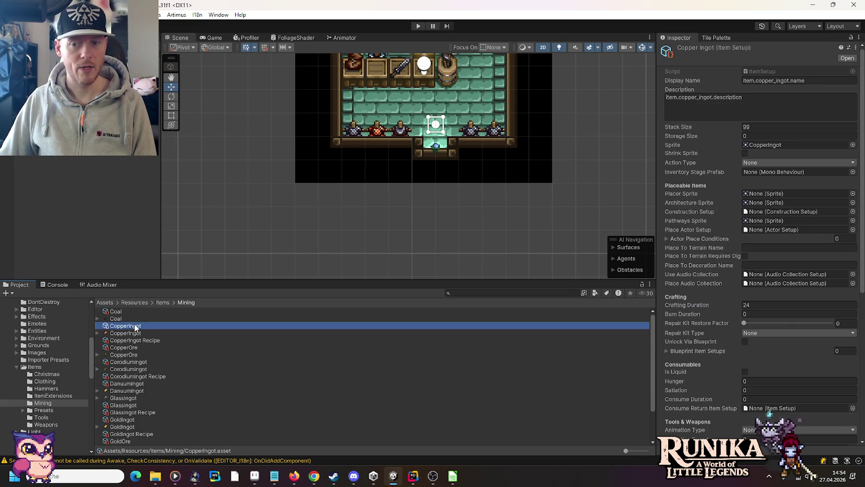
scroll(169, 367, "down", 2)
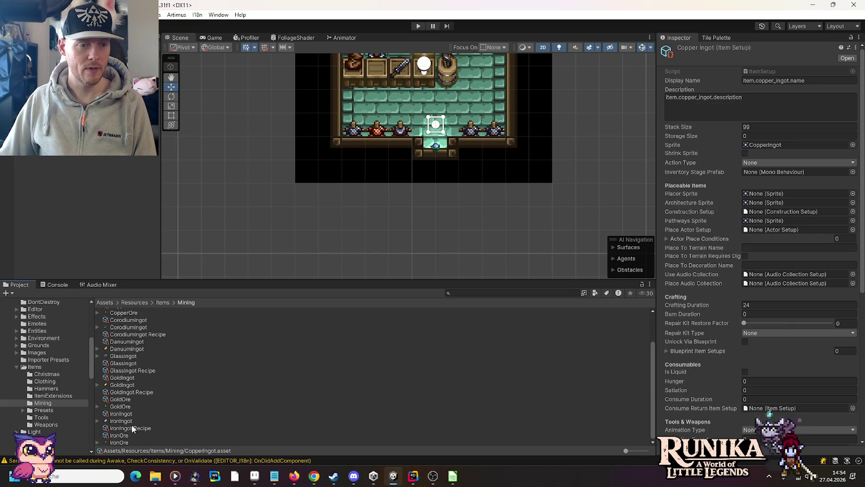
left_click(122, 378)
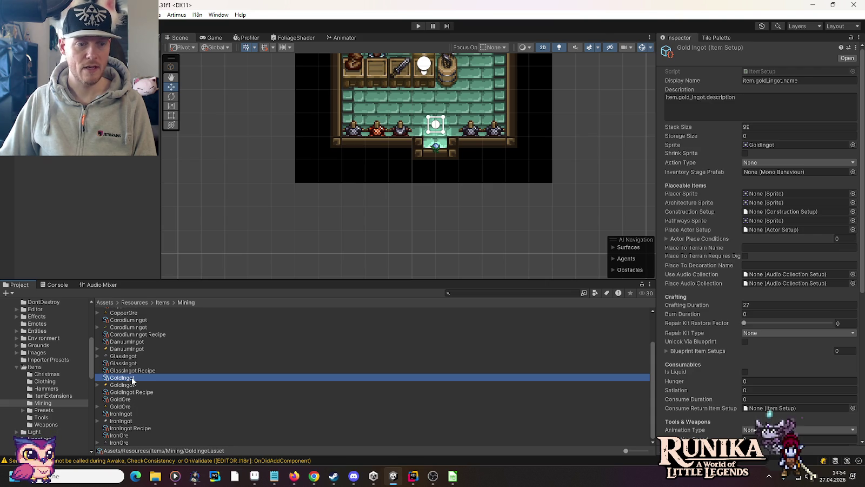
left_click(122, 414)
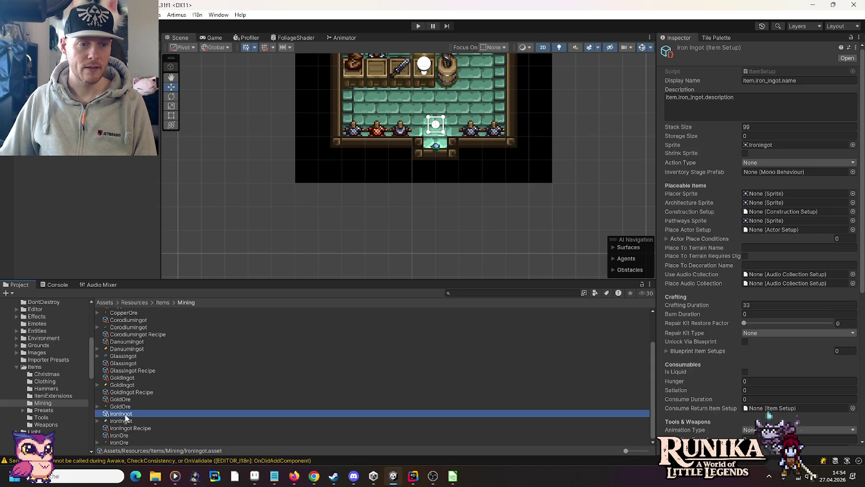
scroll(125, 417, "up", 2)
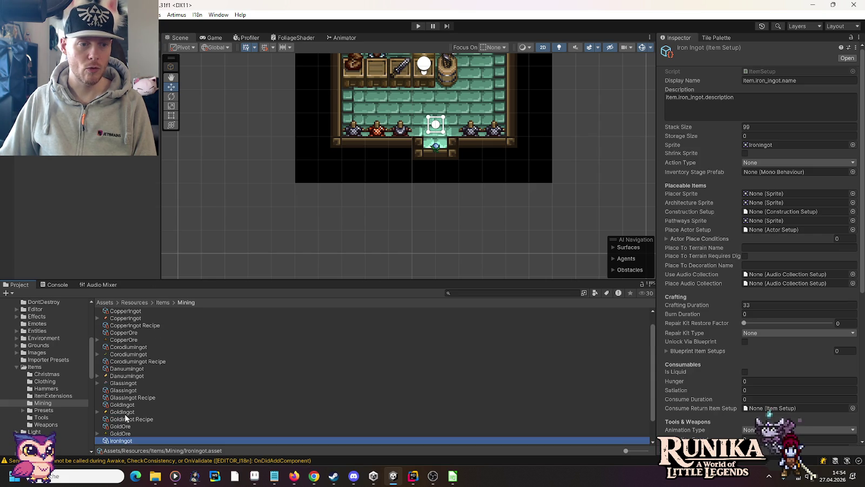
left_click(141, 348)
left_click(758, 305)
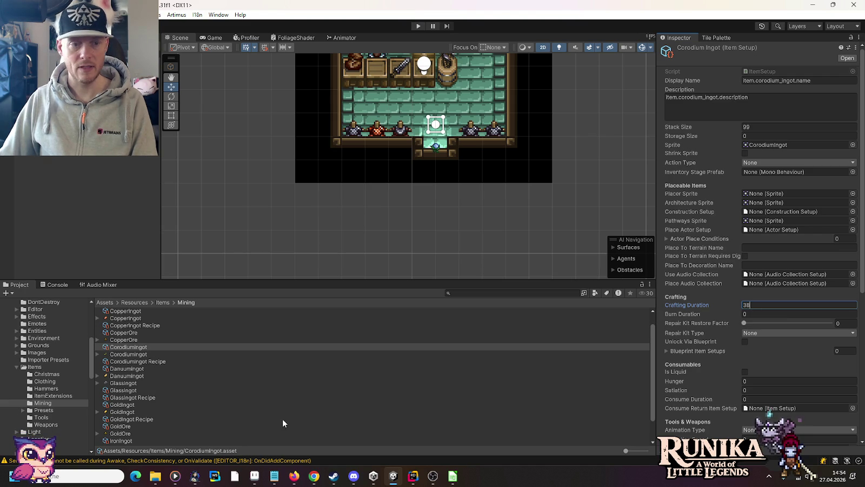
left_click(134, 368)
left_click(764, 304)
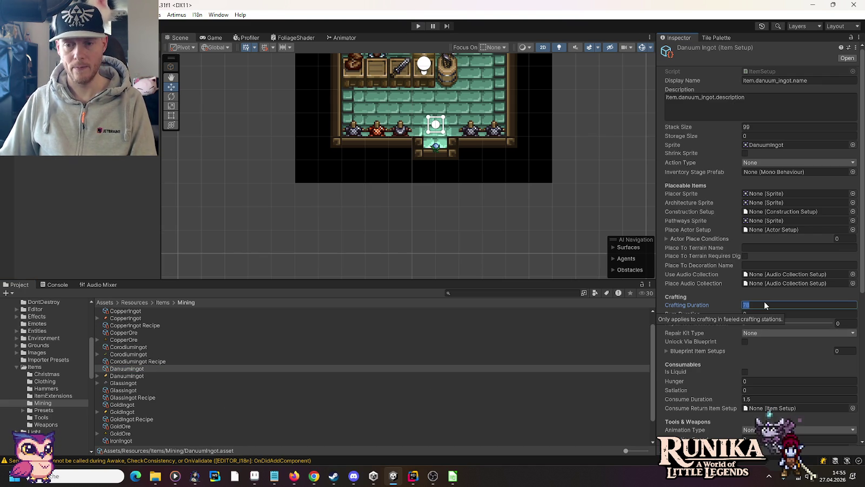
type("43")
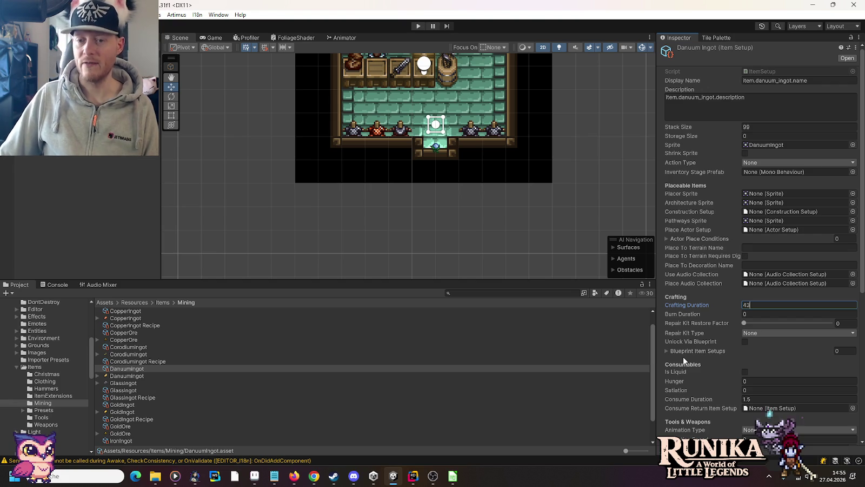
Check GlassIngot, then scroll DanuumIngot's Inspector down to the Equipment Item Options
left_click(125, 389)
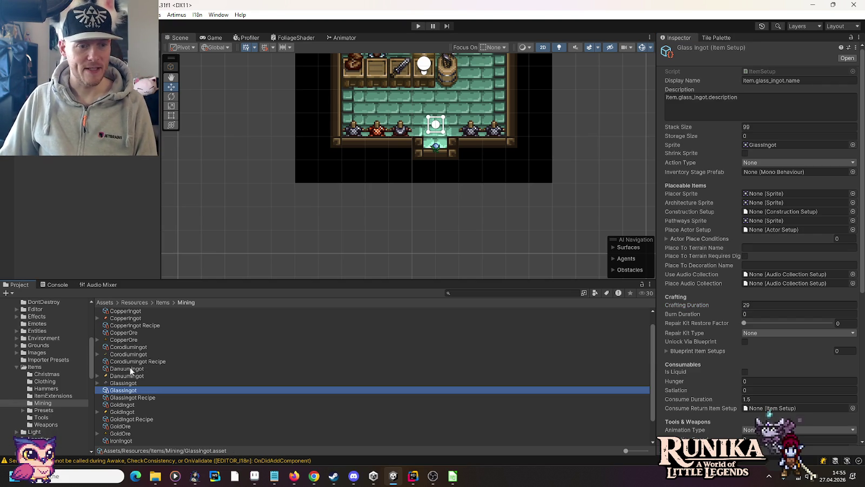
left_click(128, 369)
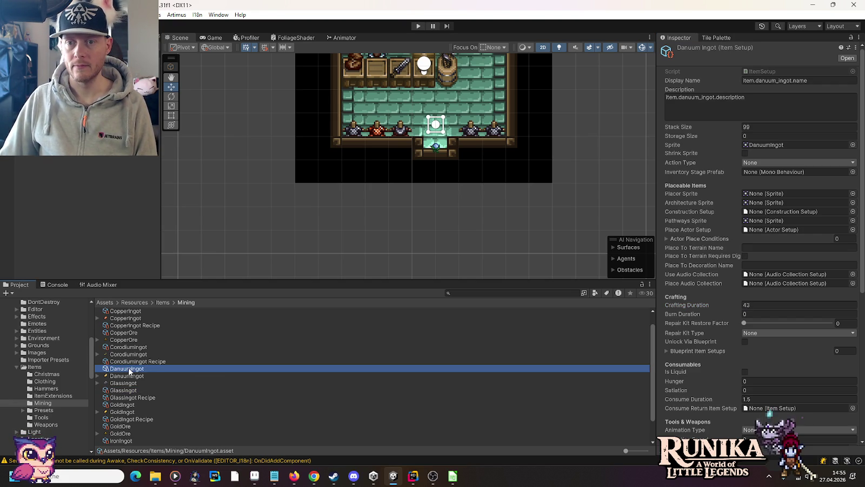
scroll(741, 369, "down", 5)
scroll(725, 370, "down", 3)
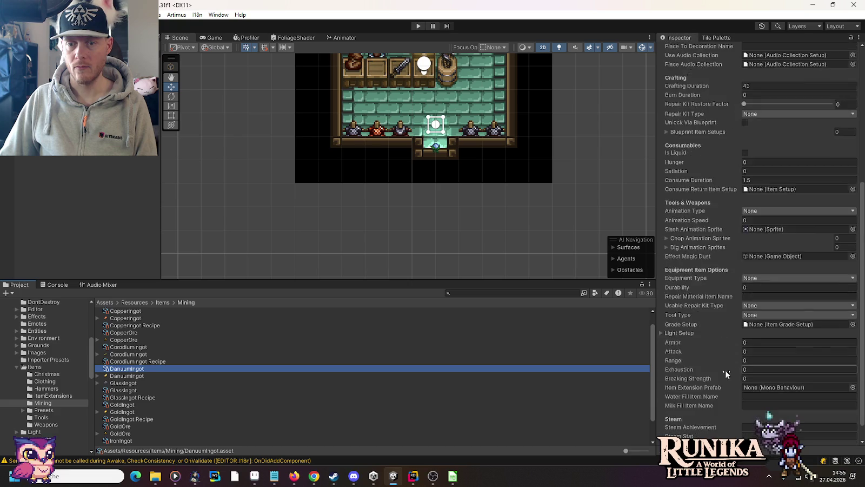
Check GoldOre, then assign DanuumIngot to the ItemConfigs master collection
scroll(725, 370, "down", 2)
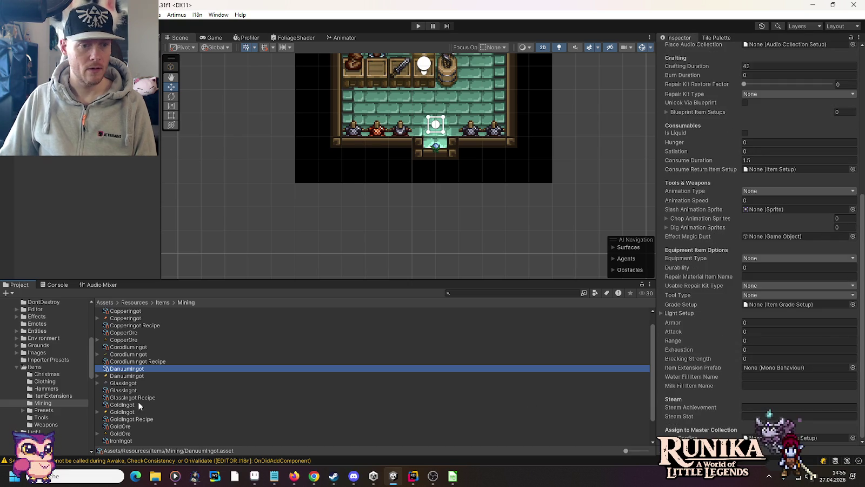
left_click(128, 427)
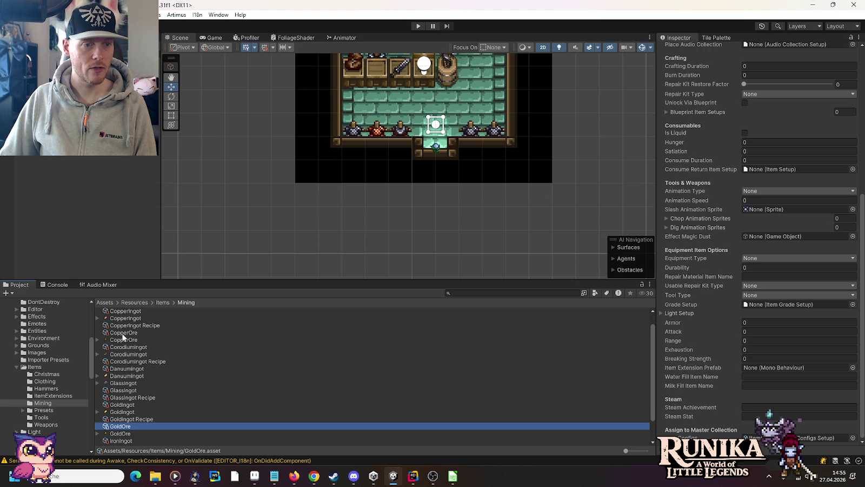
left_click(123, 369)
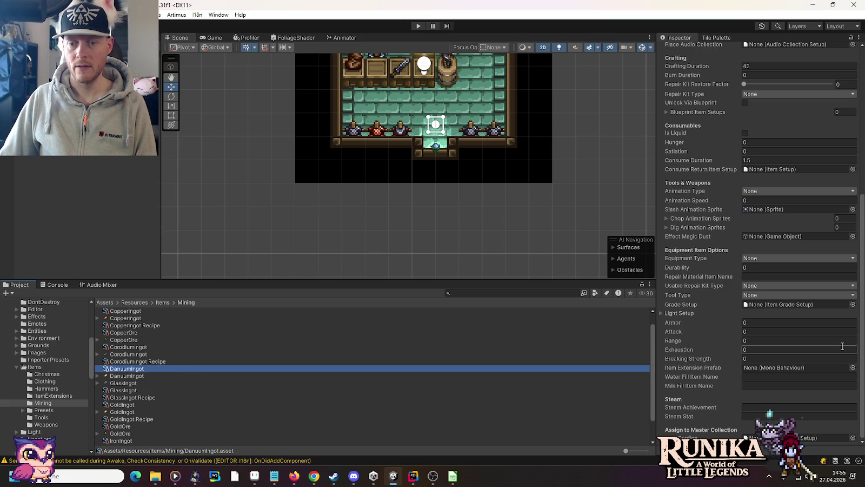
left_click(852, 437)
double_click(398, 215)
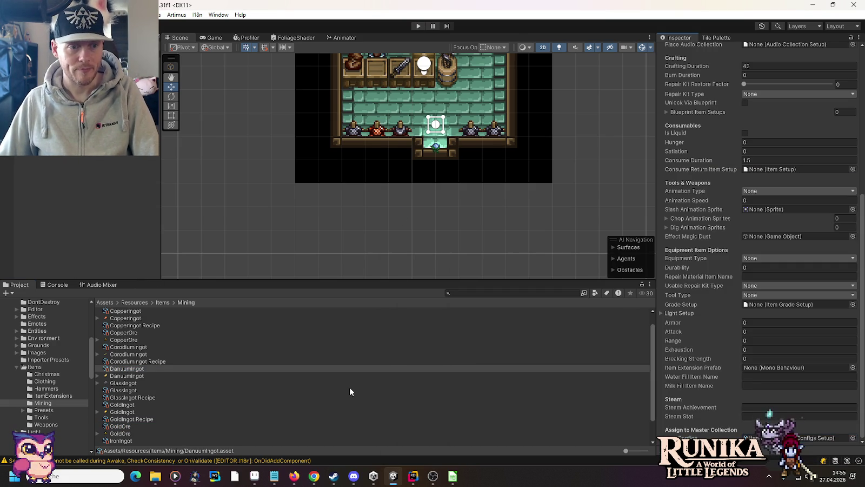
right_click(310, 389)
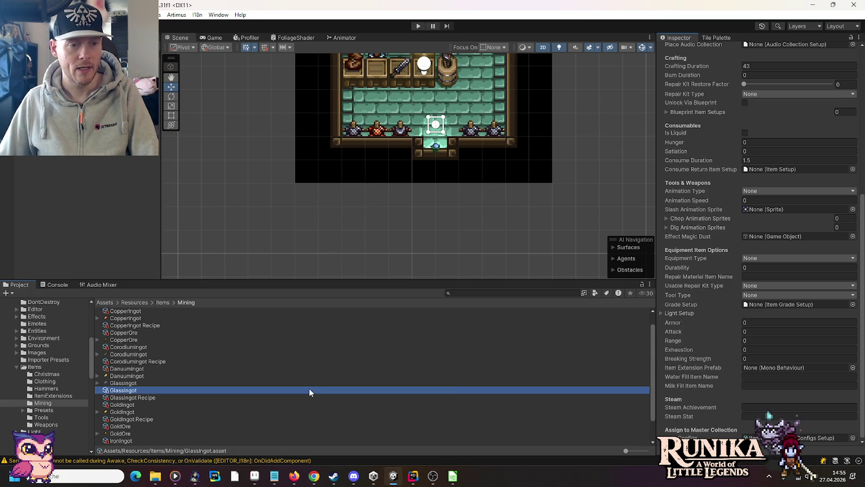
Create a Crafting Setup named DanuumIngot Recipe using the LoamSmelter device
mouse_move(360, 128)
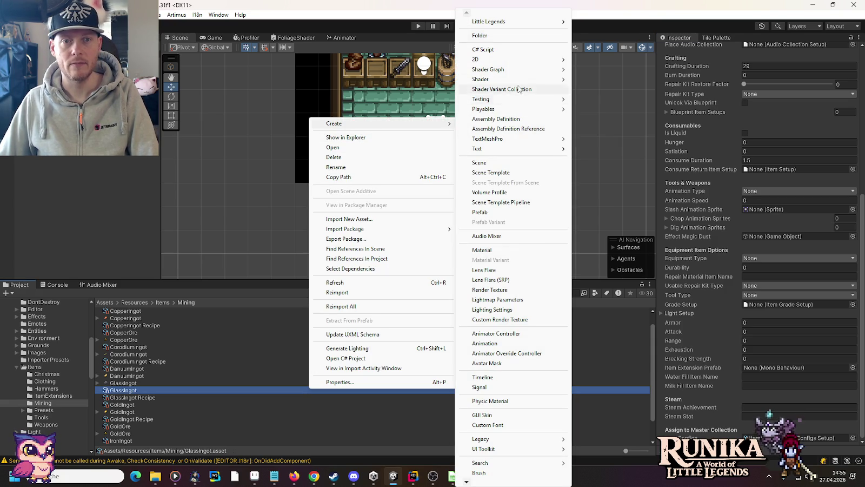
mouse_move(522, 23)
mouse_move(639, 75)
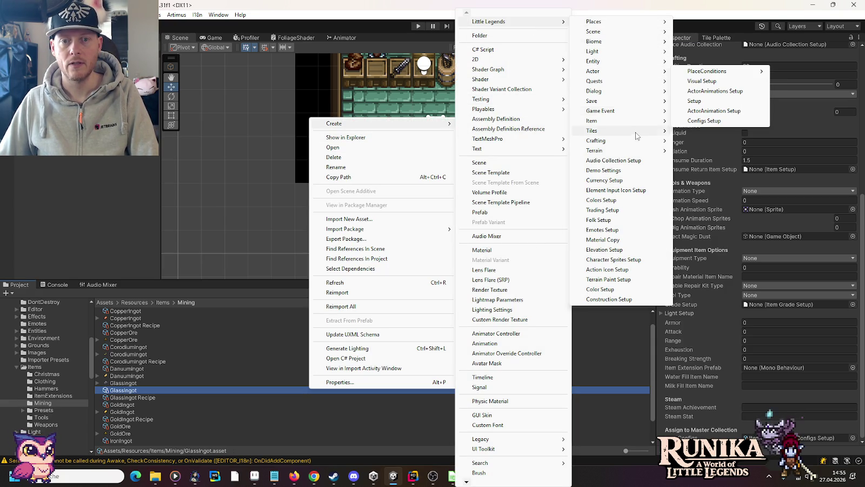
mouse_move(628, 140)
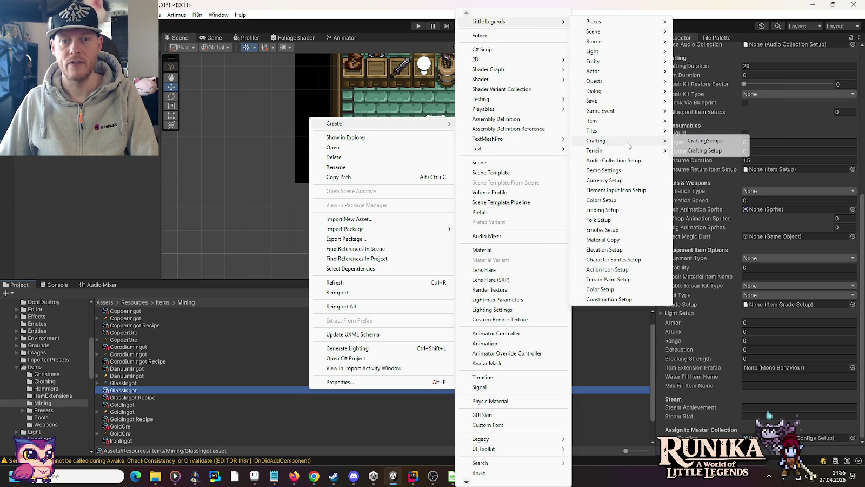
left_click(685, 150)
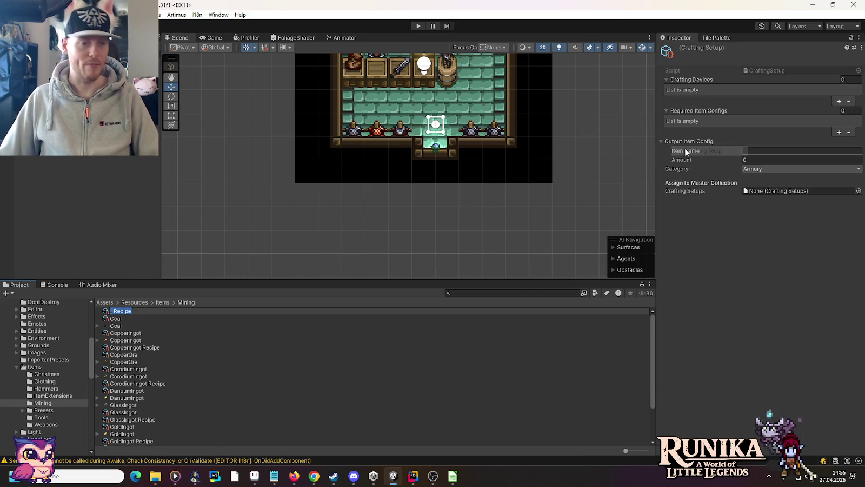
type("Danu ")
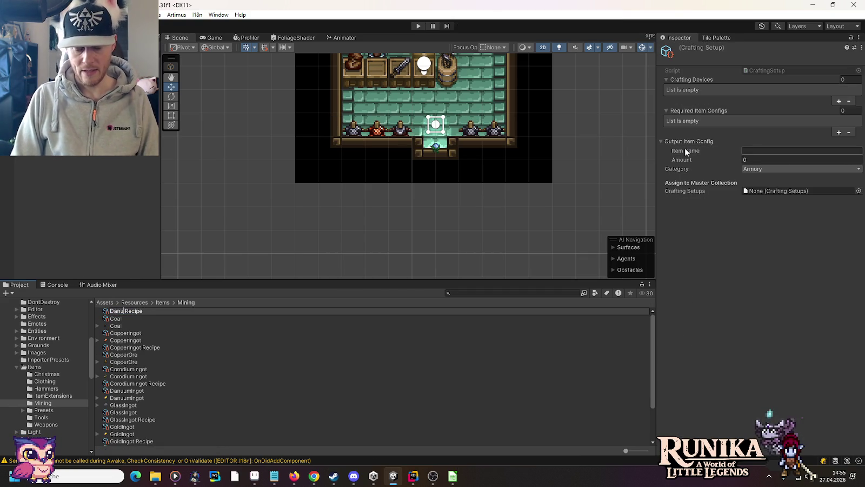
type("umIngot")
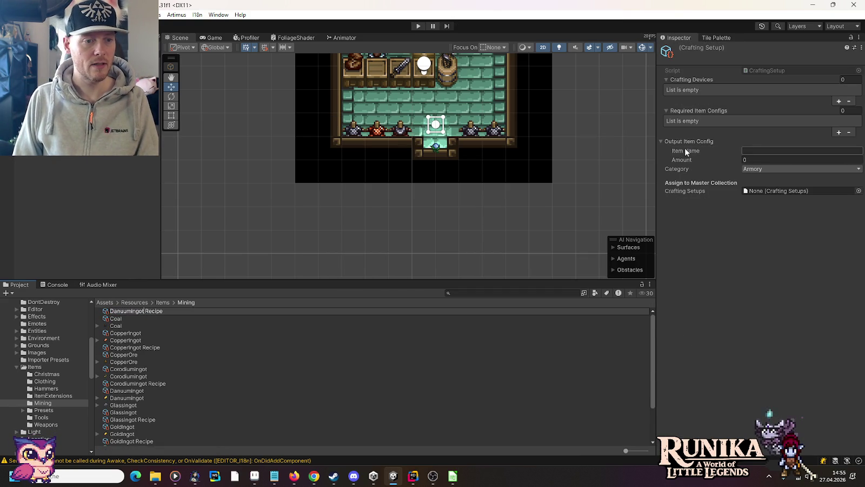
key("Return")
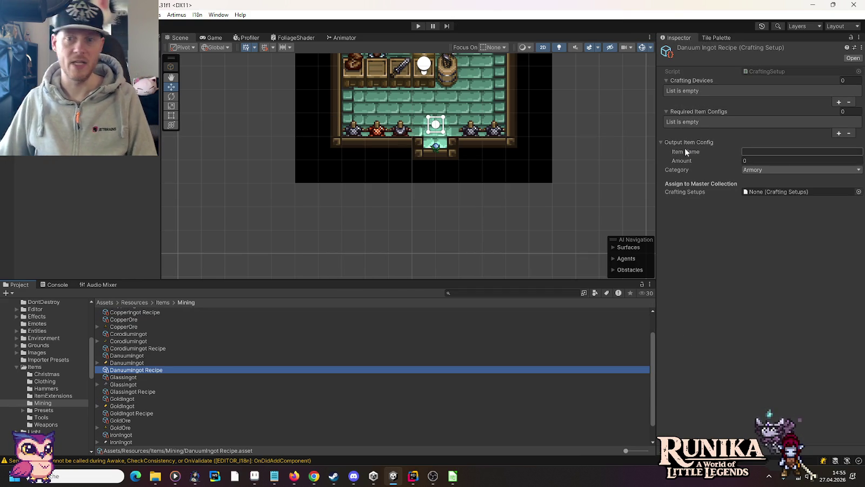
left_click(839, 101)
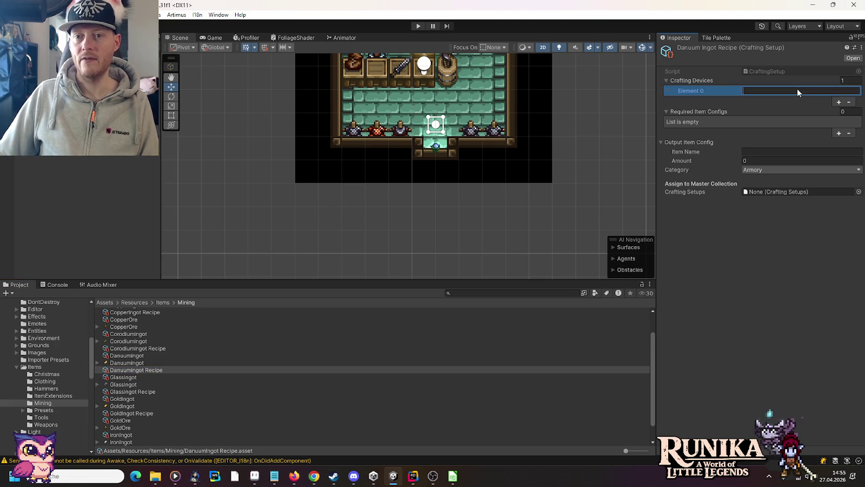
type("LoamSmelter")
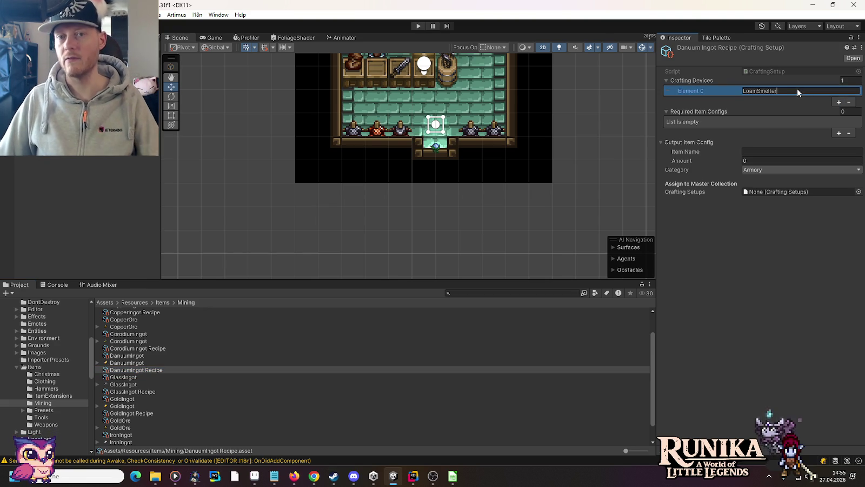
Give the recipe ingredient GoldIngot ×3, output DanuumIngot ×3, and category Crafting
left_click(839, 133)
left_click(796, 130)
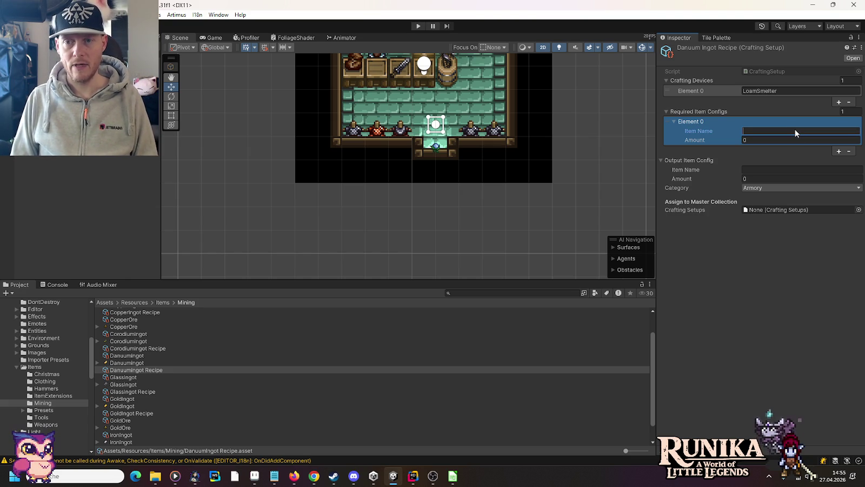
type("Gol")
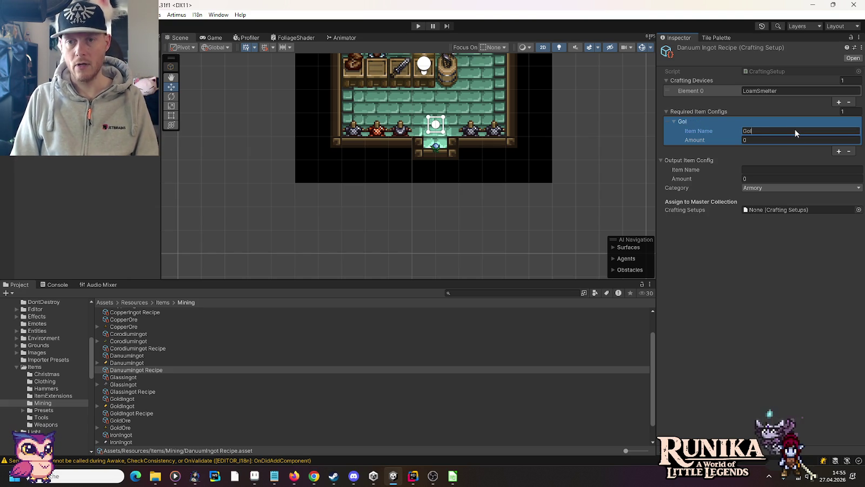
type("dIngot")
key("Tab")
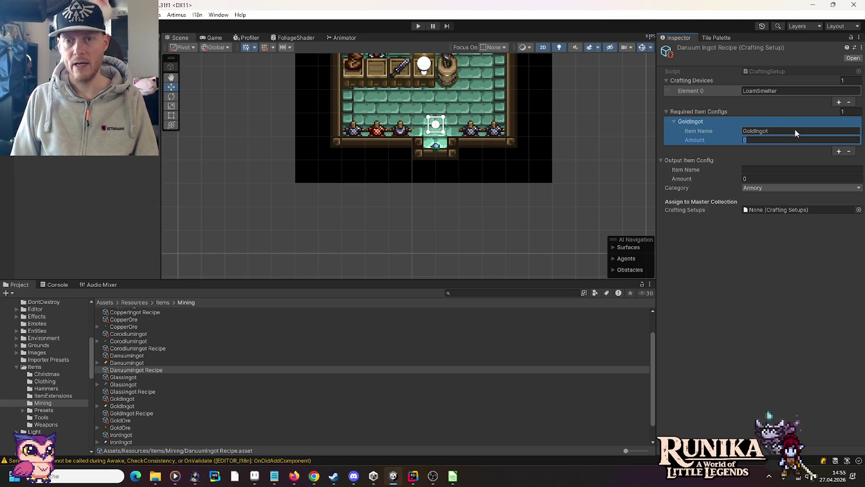
type("3")
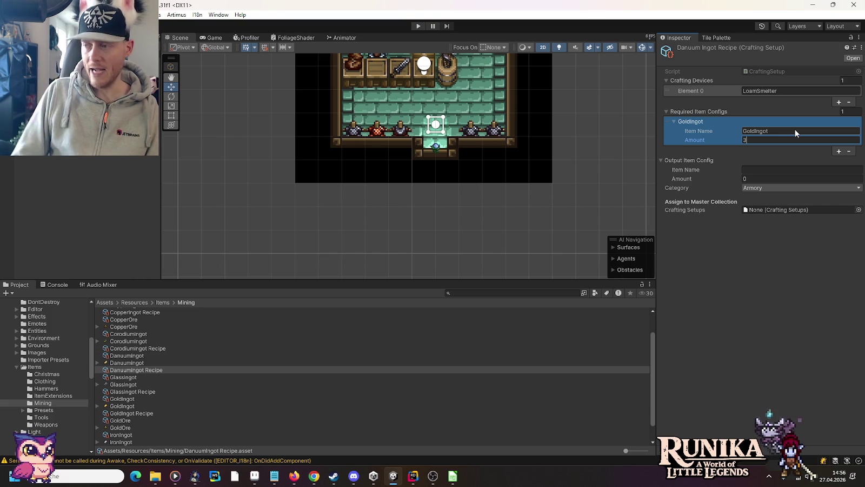
left_click(777, 169)
type("DanuumIngot")
key("Tab")
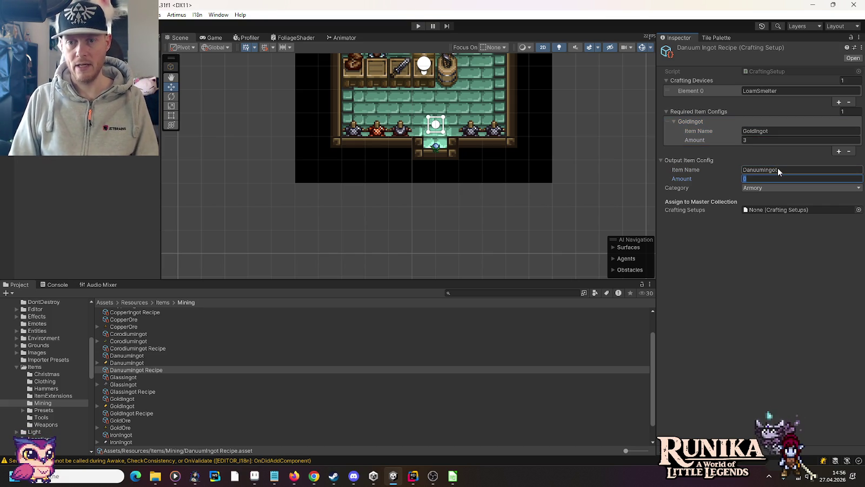
type("3")
left_click(769, 188)
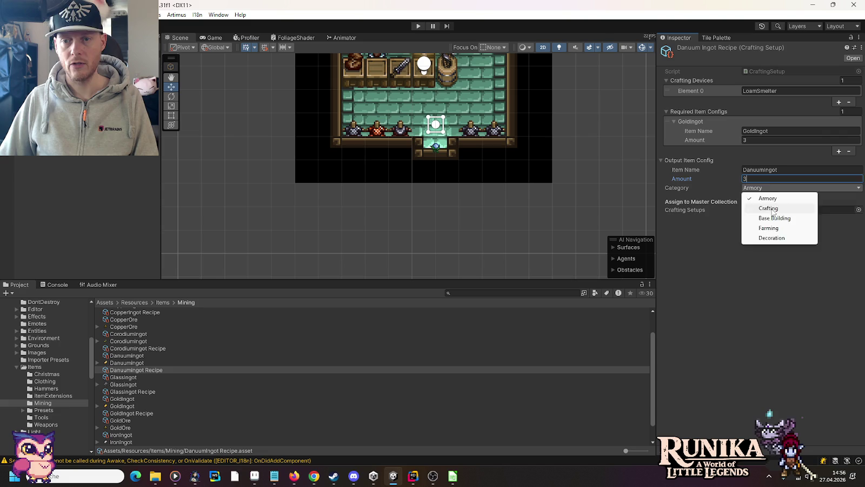
left_click(769, 208)
left_click(147, 349)
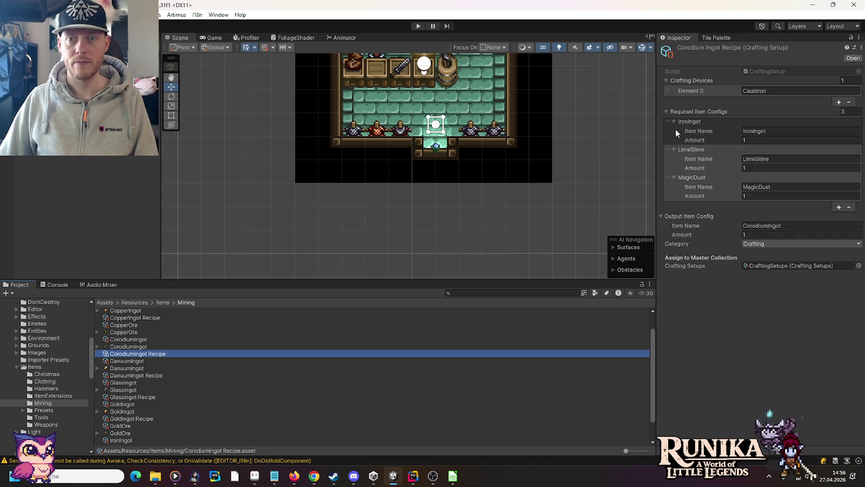
After checking the CopperIngot Recipe, assign DanuumIngot Recipe to the CraftingSetups master collection
scroll(115, 362, "up", 1)
left_click(155, 340)
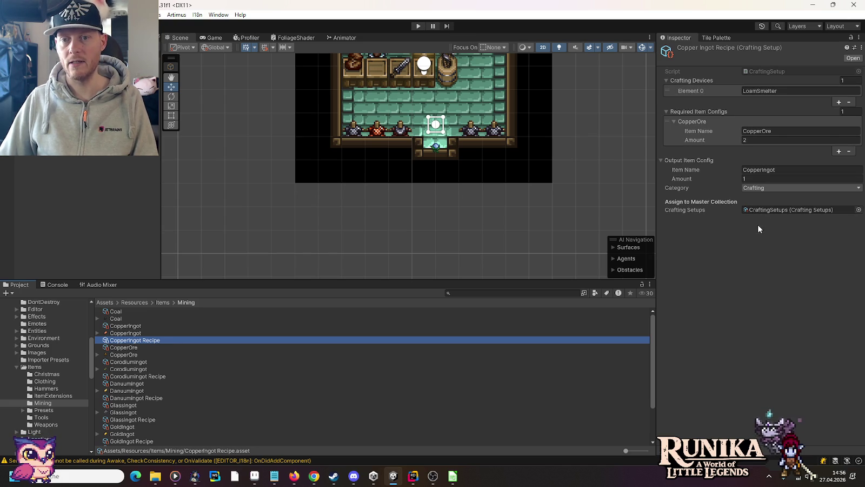
scroll(165, 403, "down", 1)
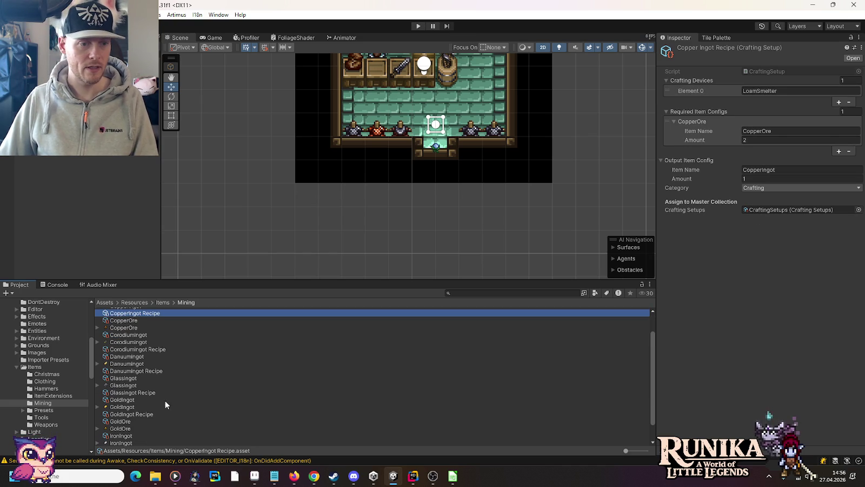
left_click(147, 371)
left_click(858, 209)
double_click(415, 214)
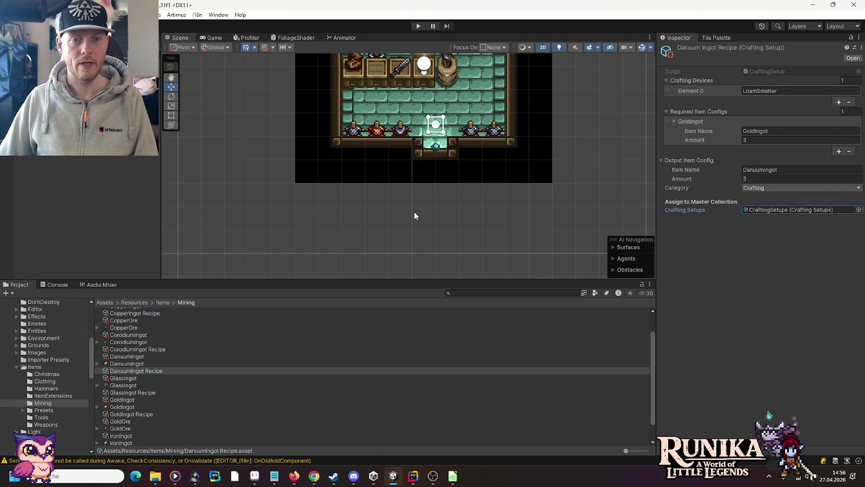
Browse the contents of the Items folder
left_click(44, 366)
scroll(329, 405, "up", 5)
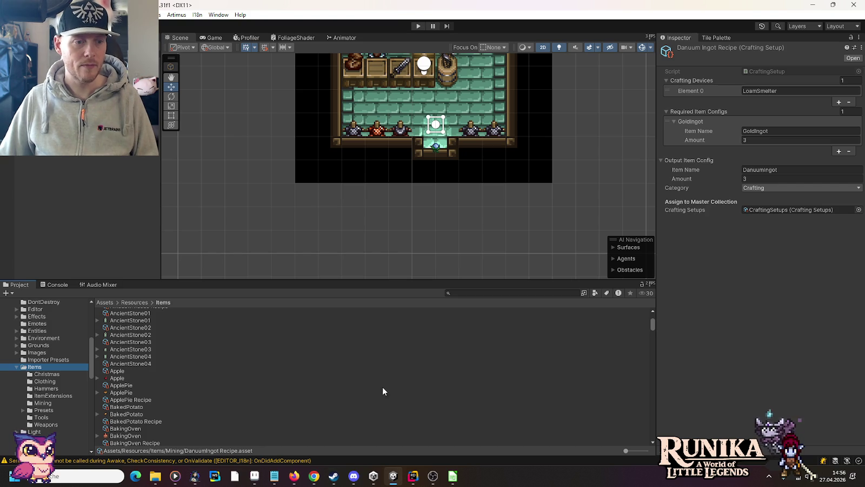
left_click_drag(653, 323, 652, 326)
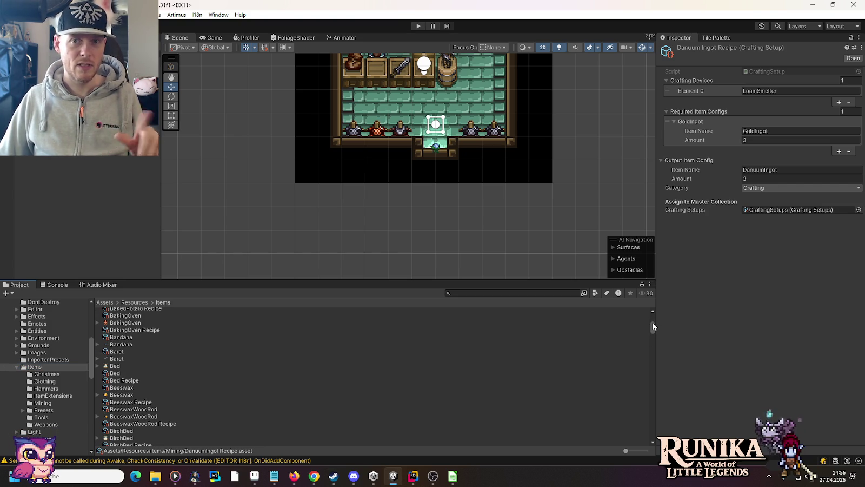
left_click_drag(652, 322, 651, 356)
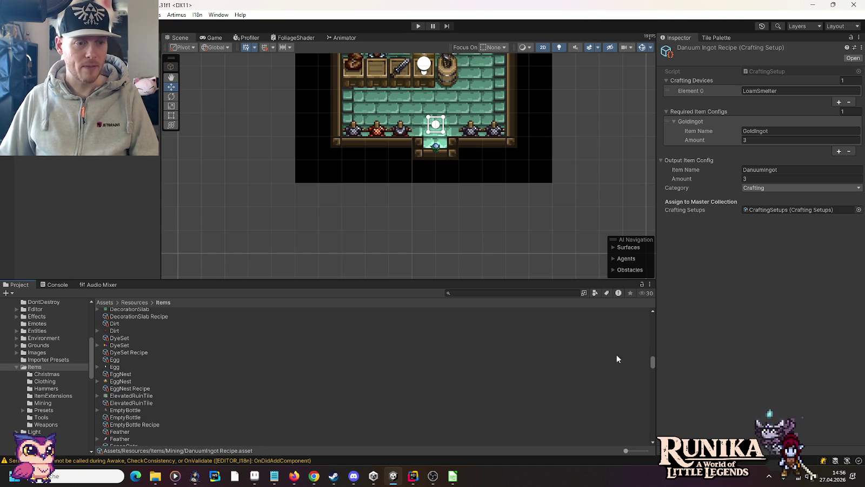
scroll(122, 378, "up", 3)
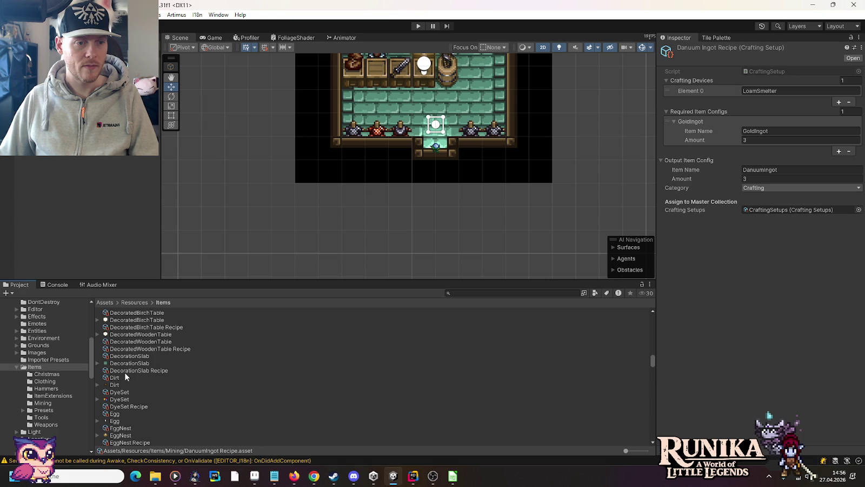
scroll(121, 398, "up", 9)
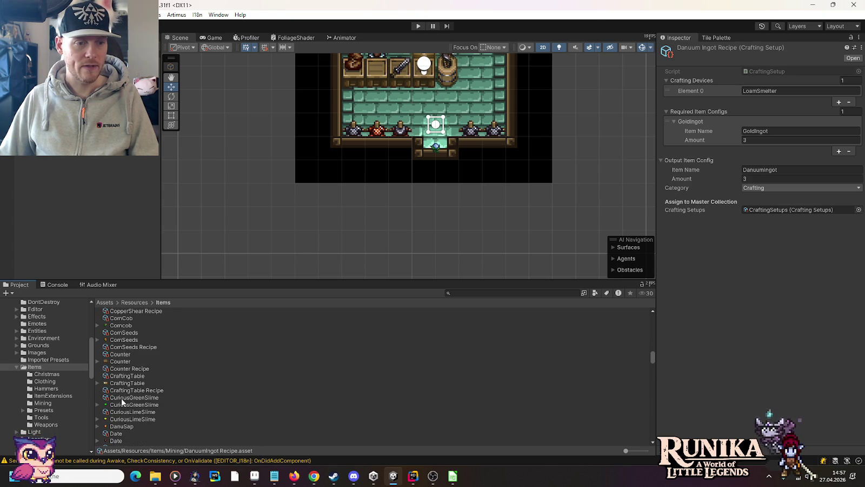
Create an Item Setup named DanuSap in Items with stack size 99
left_click(122, 426)
scroll(133, 421, "down", 5)
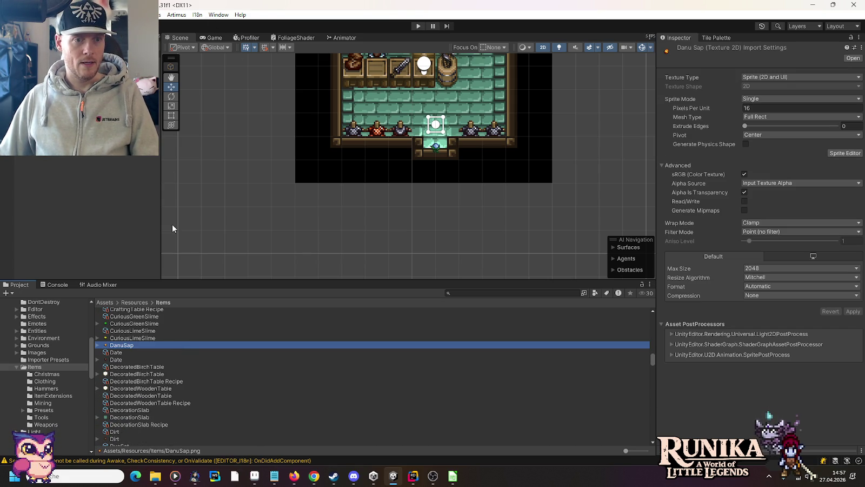
right_click(190, 359)
mouse_move(246, 93)
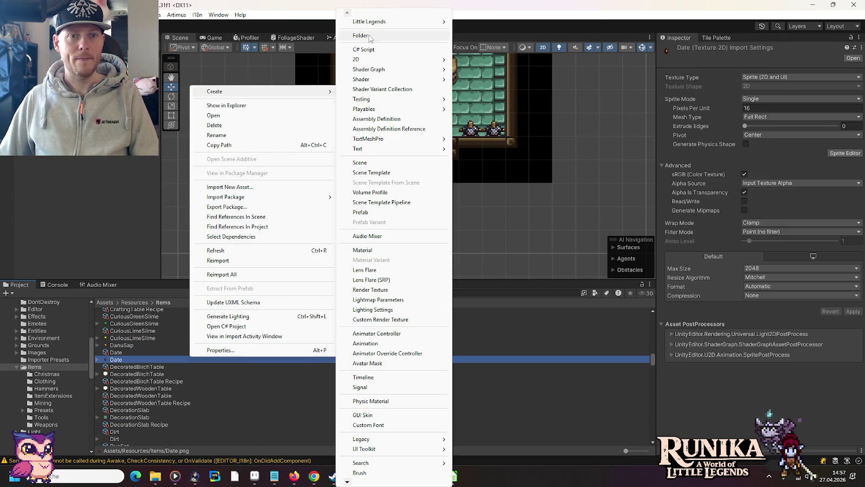
mouse_move(389, 25)
mouse_move(511, 121)
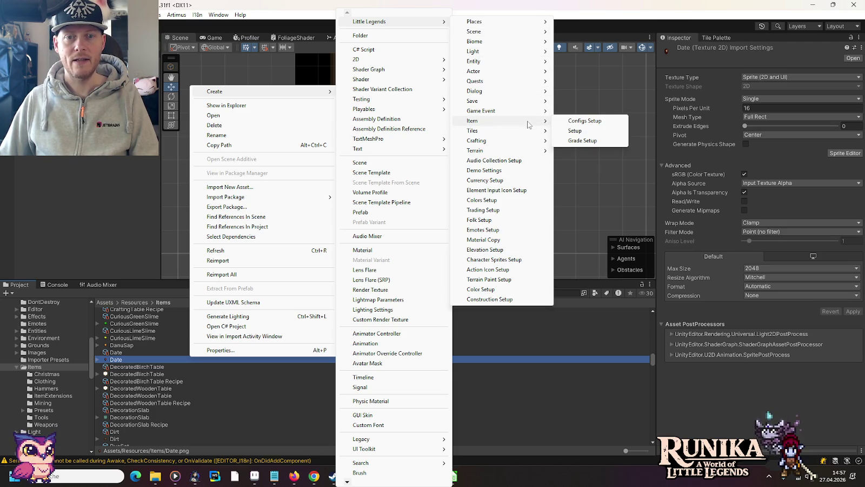
left_click(569, 131)
type("DanuSap")
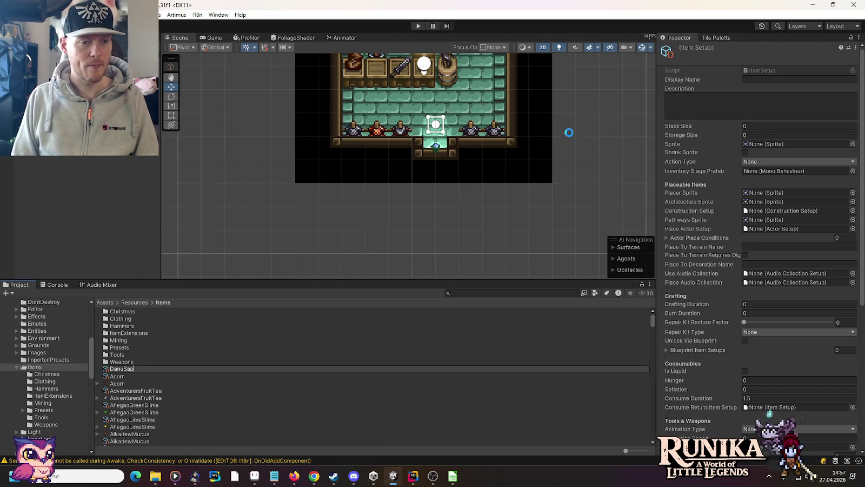
key("Return")
left_click(799, 128)
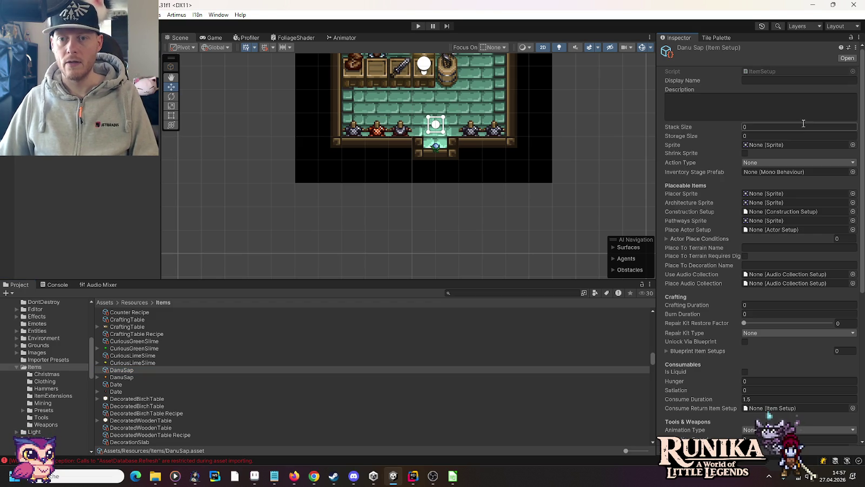
type("99")
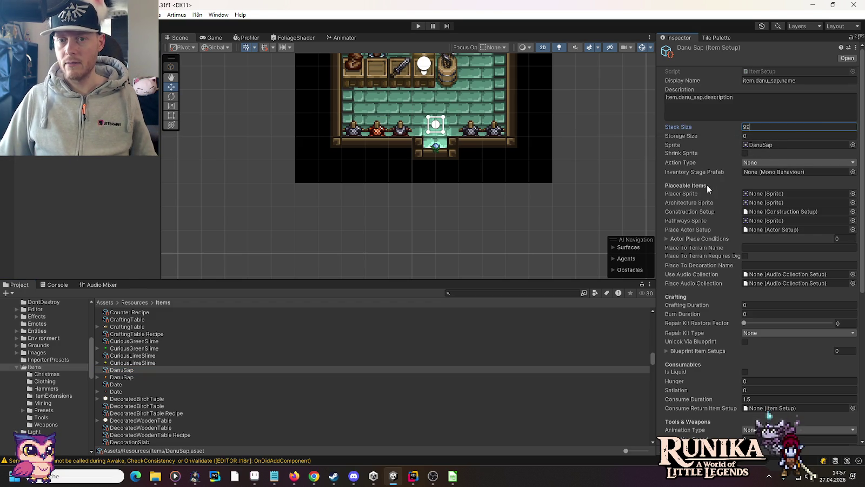
Assign DanuSap to the ItemConfigs collection and select its display name key
scroll(707, 185, "down", 3)
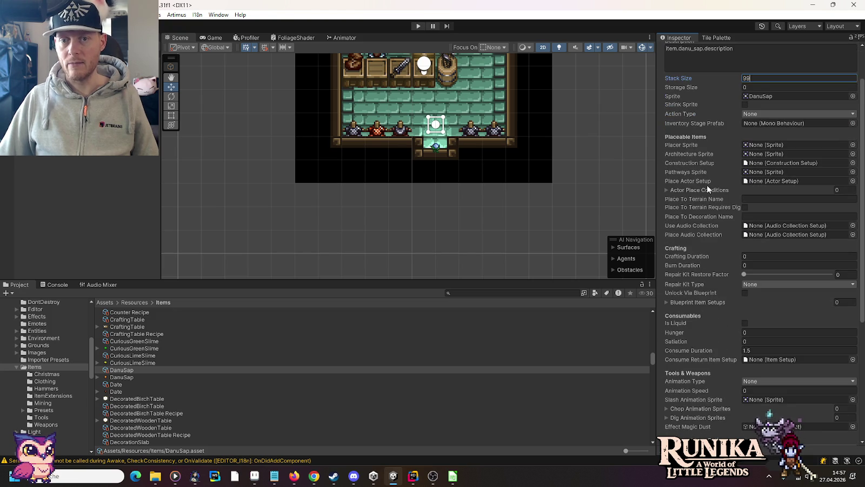
scroll(707, 184, "down", 10)
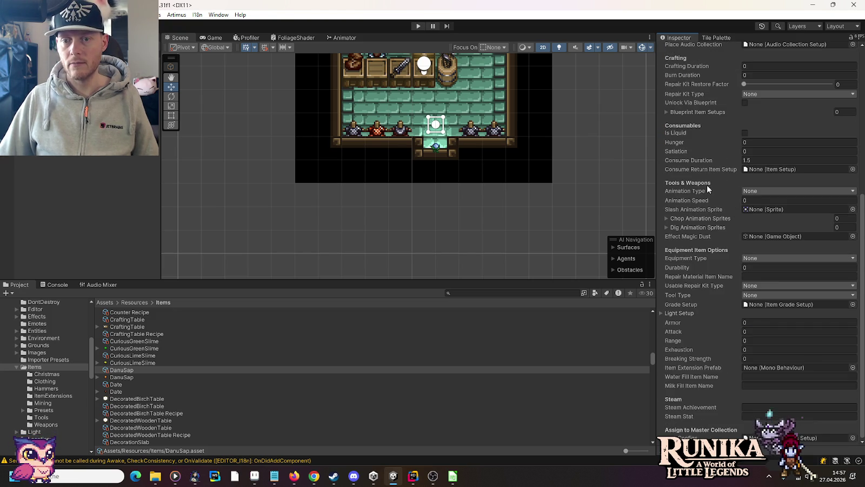
left_click(853, 438)
double_click(413, 213)
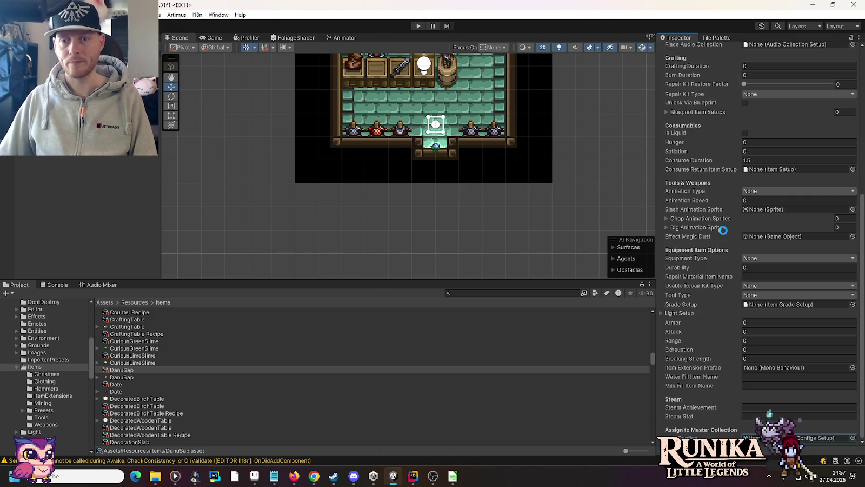
scroll(722, 230, "up", 13)
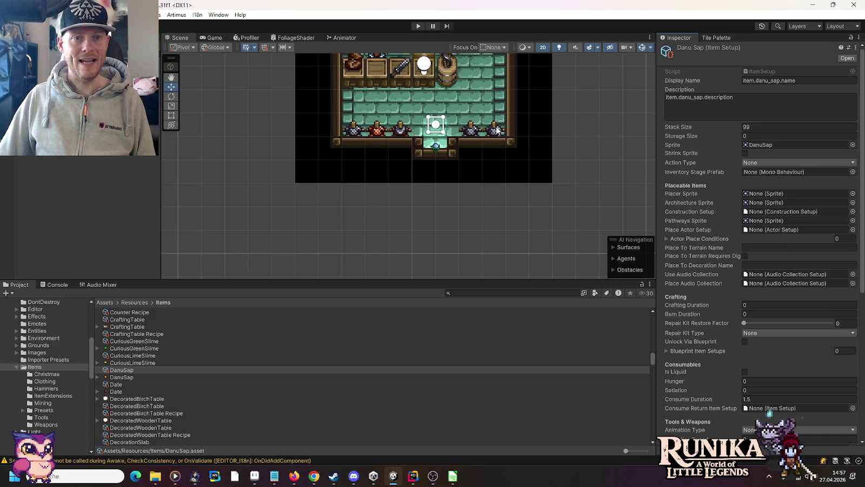
left_click(775, 82)
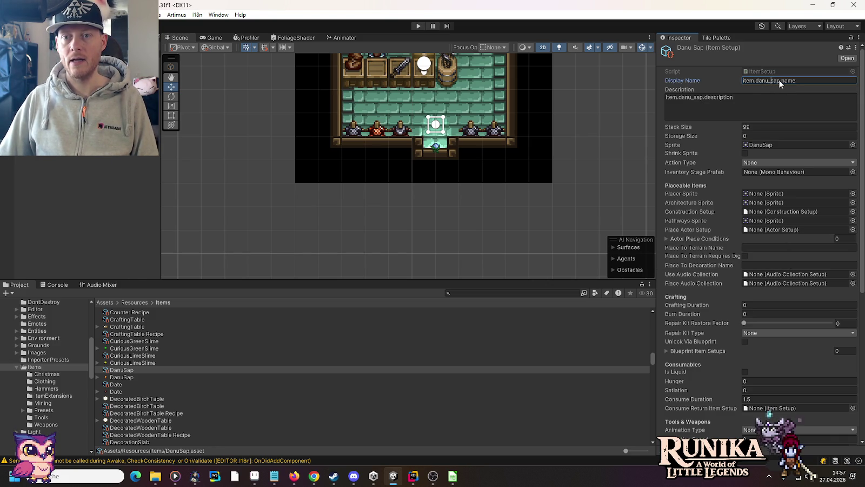
Open the I18n Editor on item.danu_sap in the Item category, edit its English description, then go to Chrome
left_click(197, 15)
left_click(212, 35)
left_click(376, 104)
left_click(368, 85)
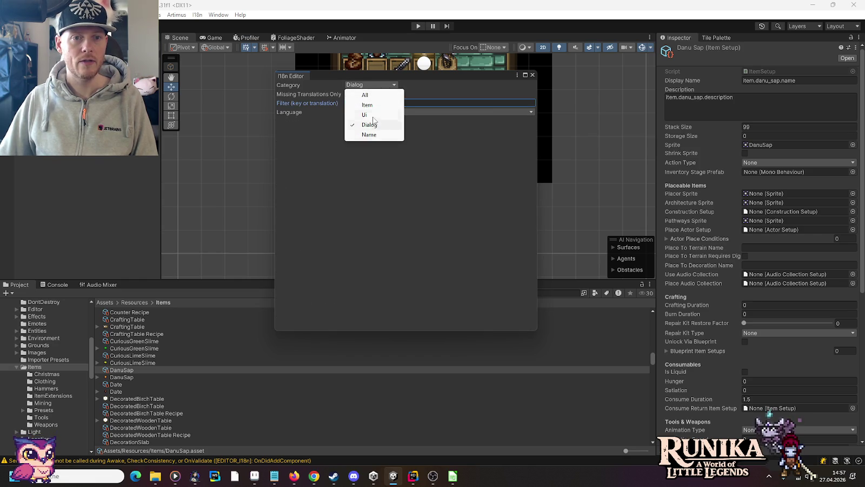
left_click(368, 105)
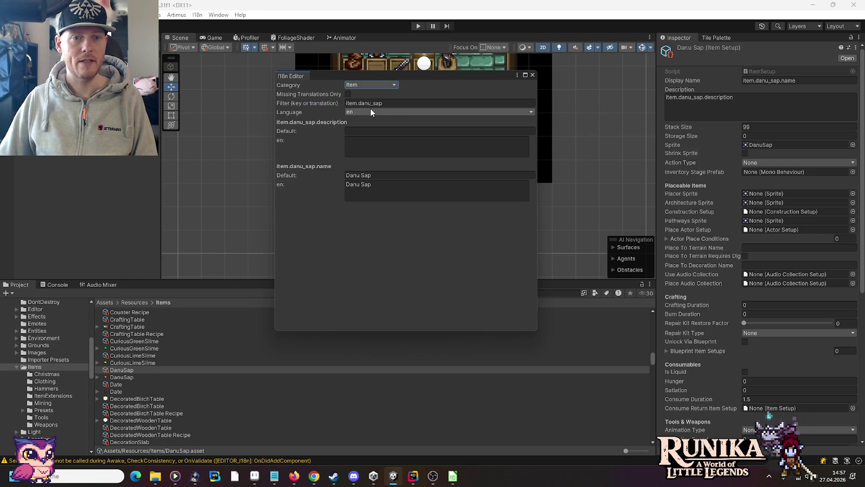
left_click(382, 151)
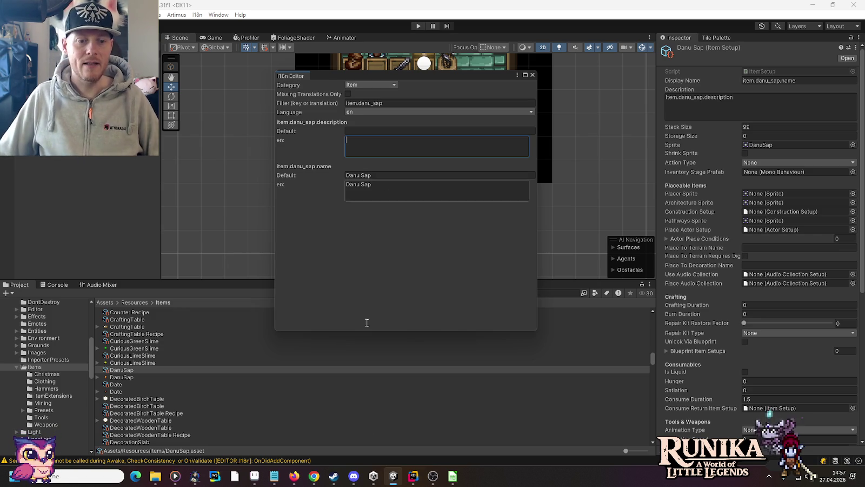
left_click(321, 476)
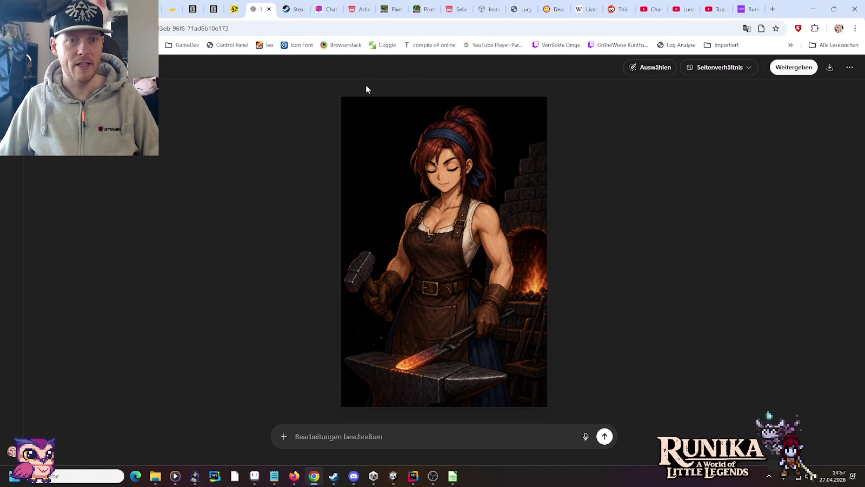
Close the image tab, look up 'harz' on LEO (resin), then close that tab and minimize Chrome
left_click(269, 9)
left_click(721, 4)
type("harz")
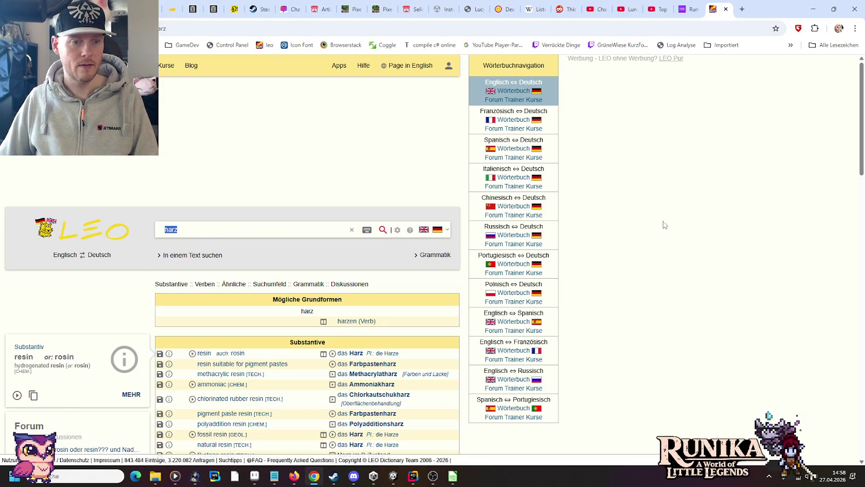
key("Return")
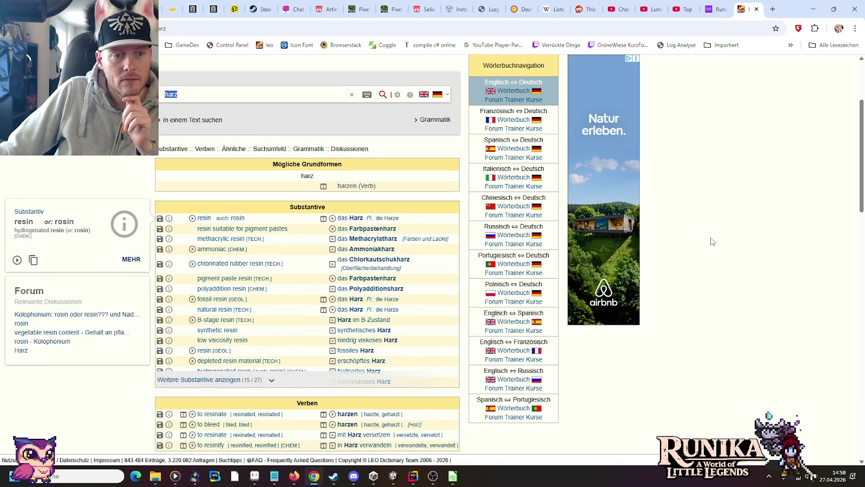
left_click(756, 9)
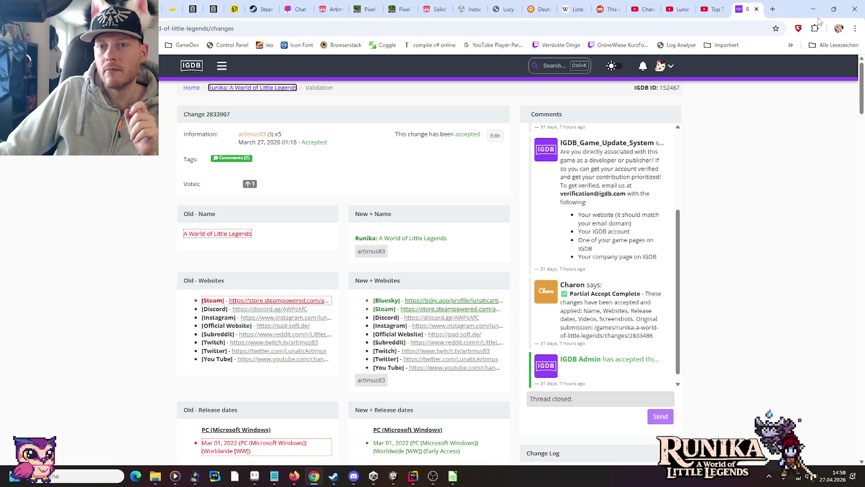
left_click(813, 9)
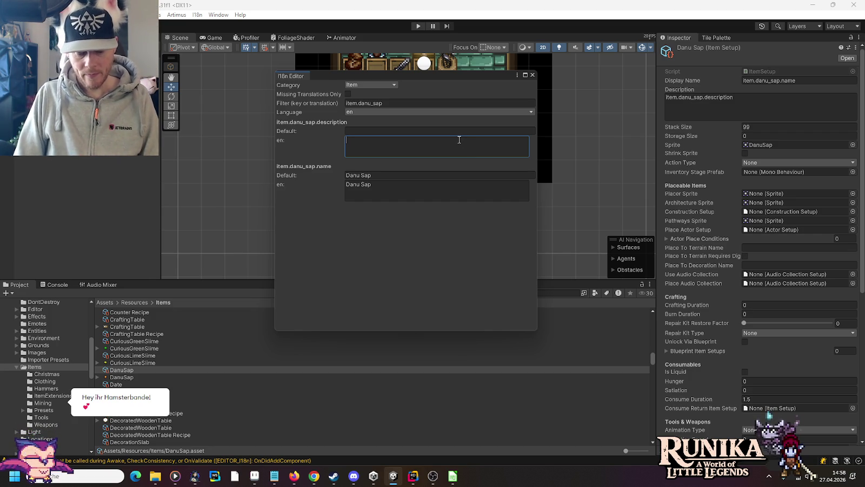
Enter 'A rare resin that can sometimes' as the English description, then discard Notepad's dialogue tab
type("A rare")
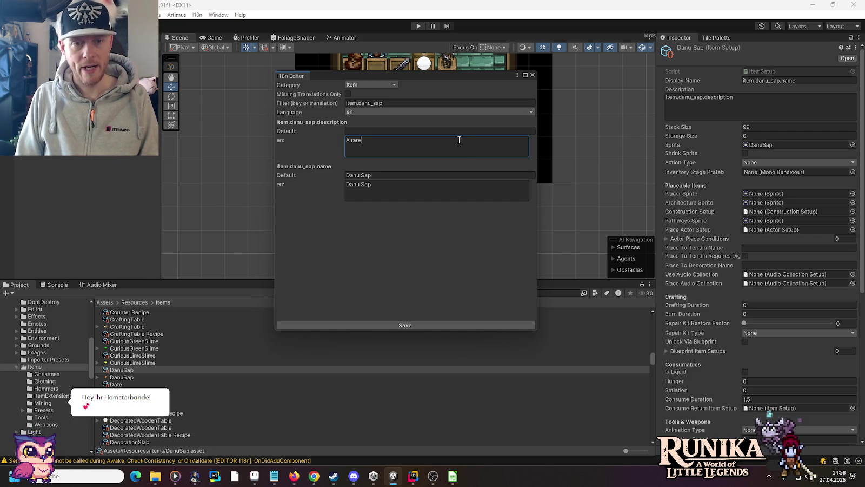
type(" resin that can s")
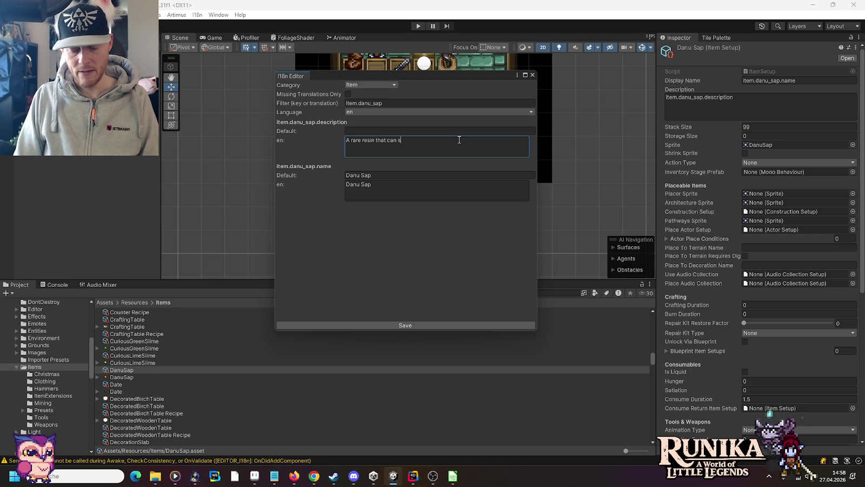
type("ometimes")
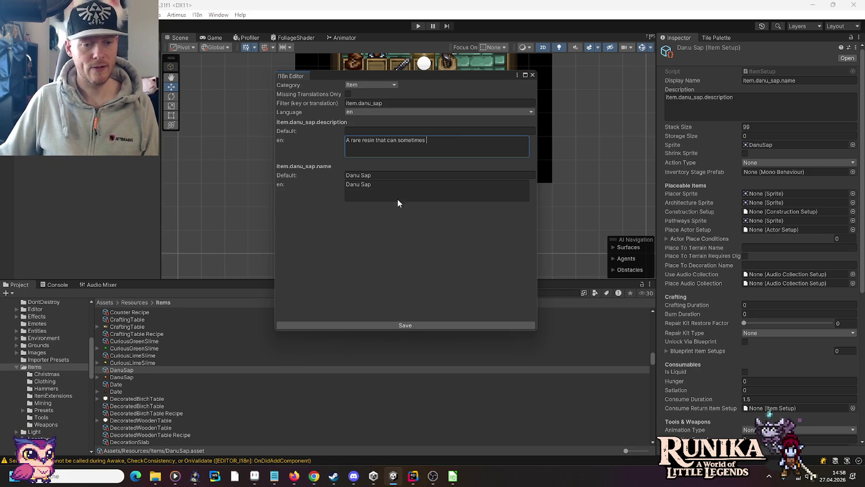
left_click(274, 475)
left_click(703, 287)
left_click(663, 393)
left_click(677, 349)
Replace the note with a German draft starting 'Ein seltenes Harz, welches manchmal' about resin from trees
key("ctrl+a")
key("ctrl+x")
type("E")
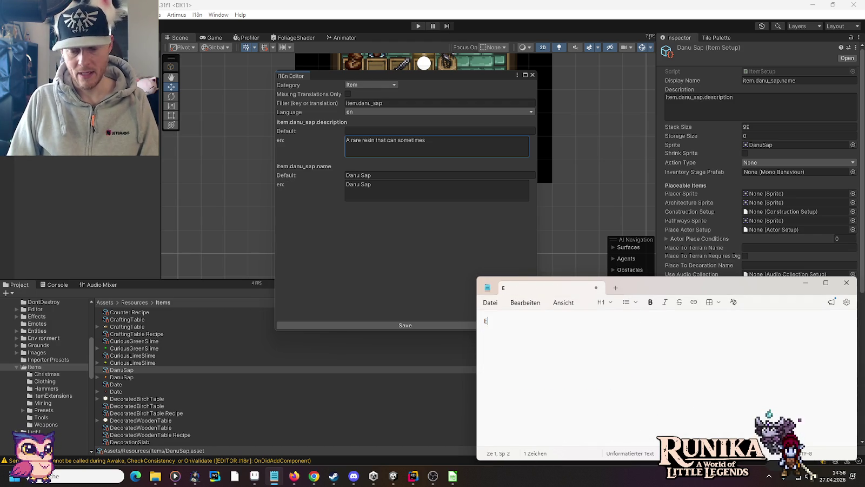
type("in seltenes Harz, ")
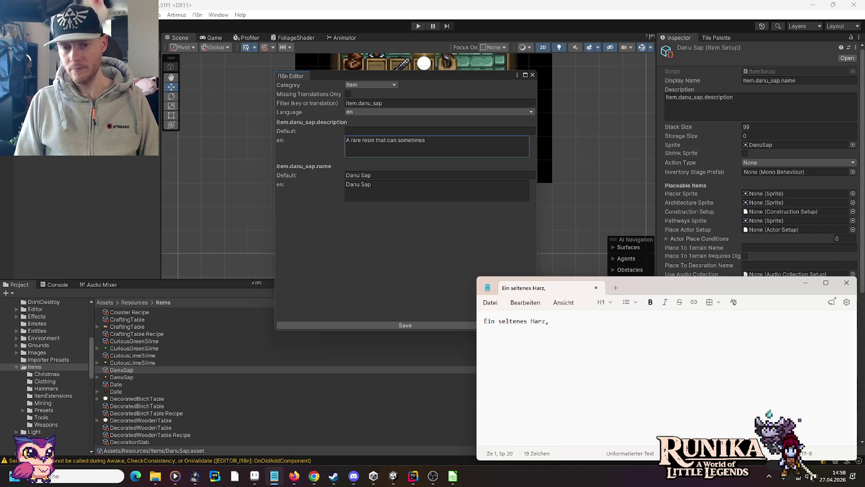
type("welches")
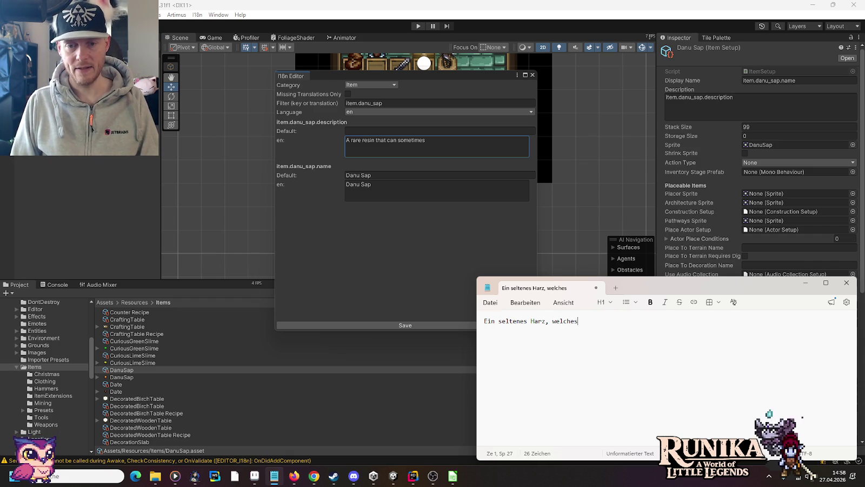
type(" manchmal in")
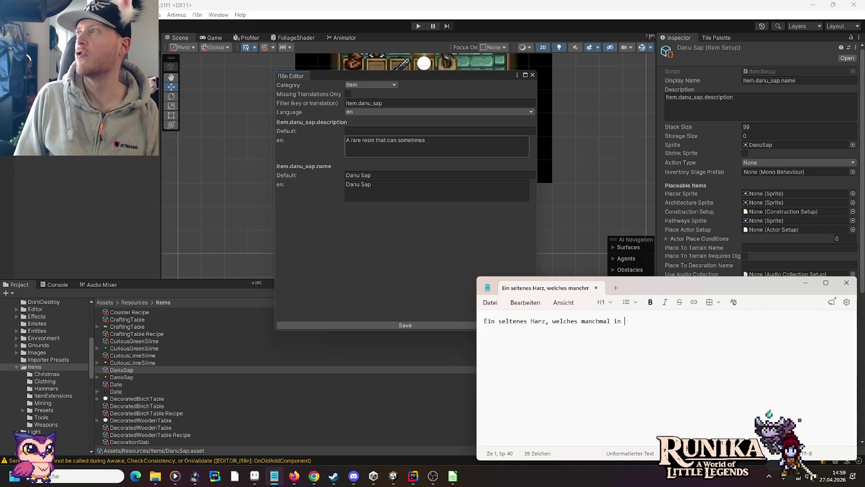
key("BackSpace")
key("BackSpace")
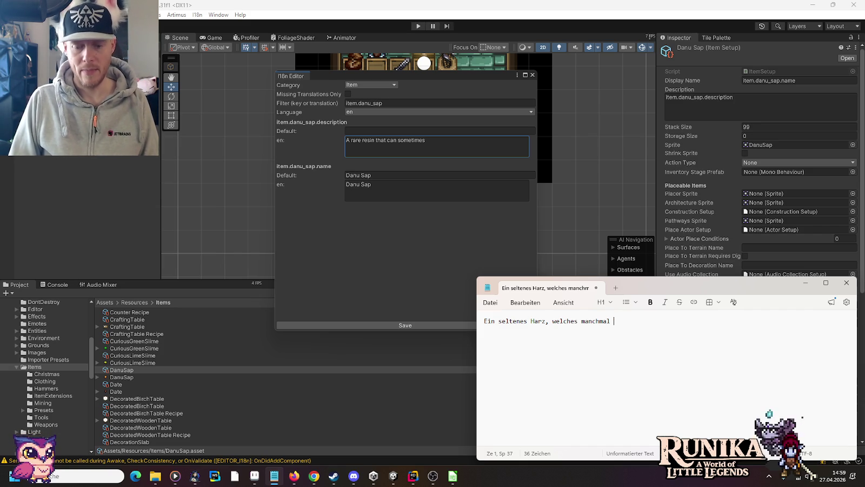
type("zum Sonnenaufg")
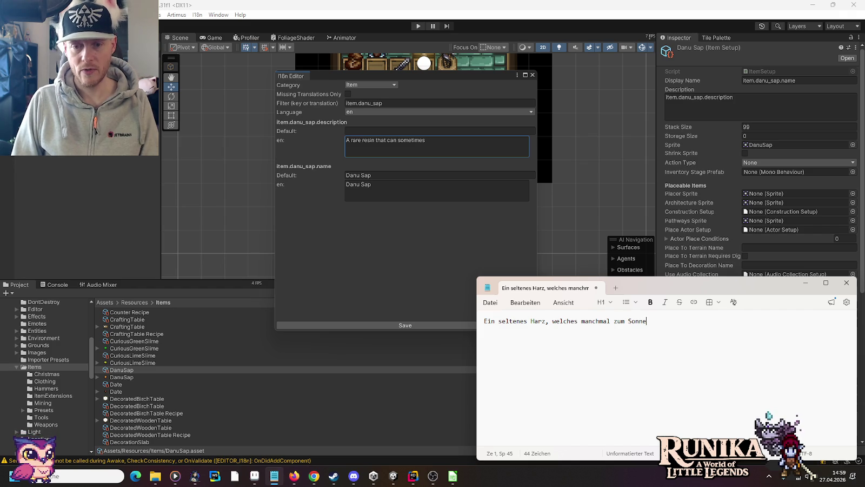
type("ang im")
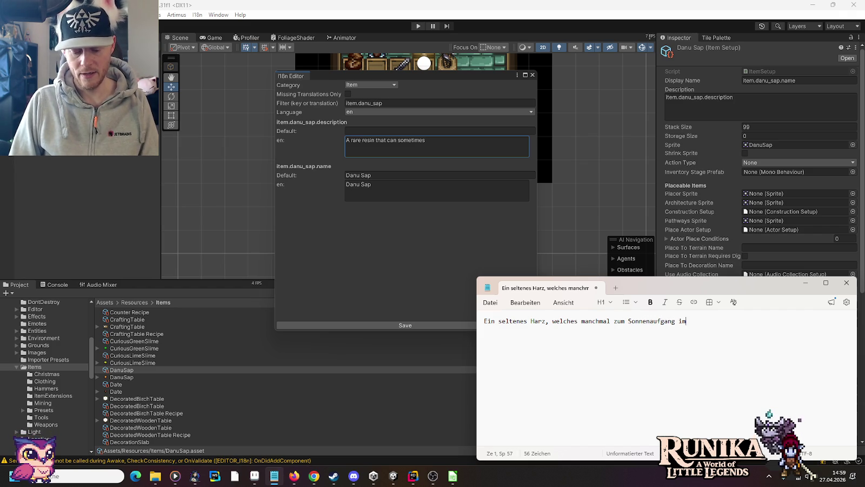
type(" Frühling ")
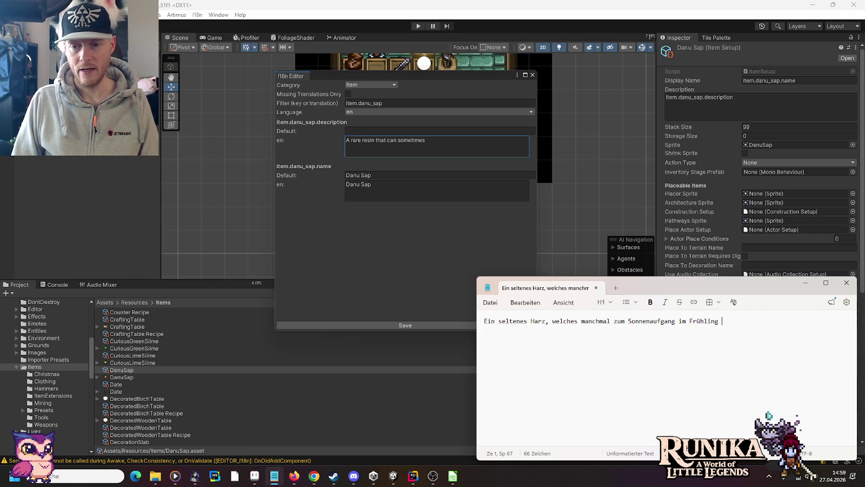
type("aus Bäu")
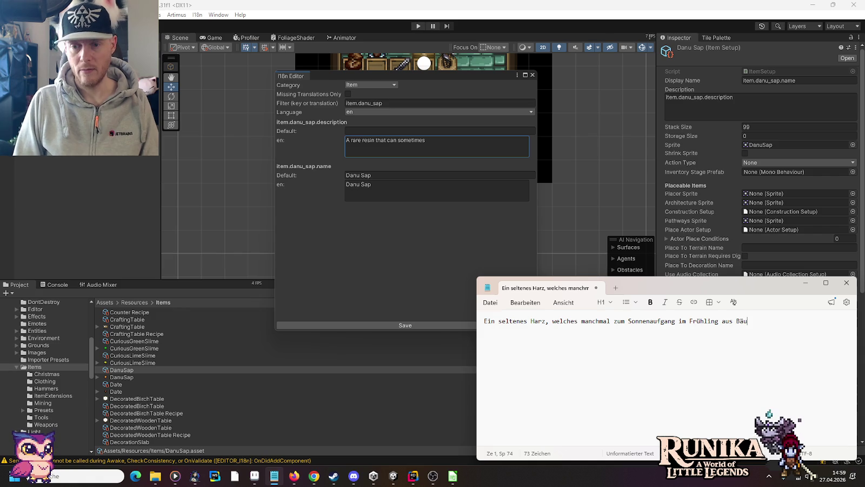
type("men rinnt.")
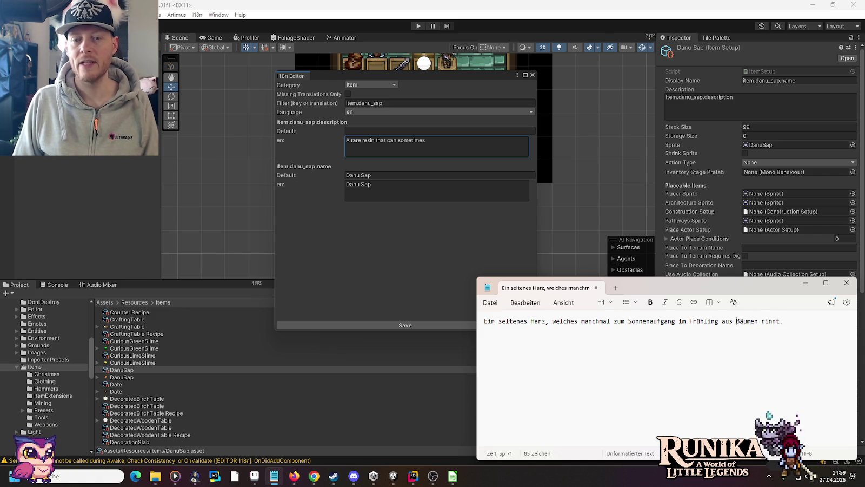
Replace 'Sonnenaufgang' with 'zu den ersten Sonnenstrahlen' in the German sentence
double_click(675, 321)
type("zu den")
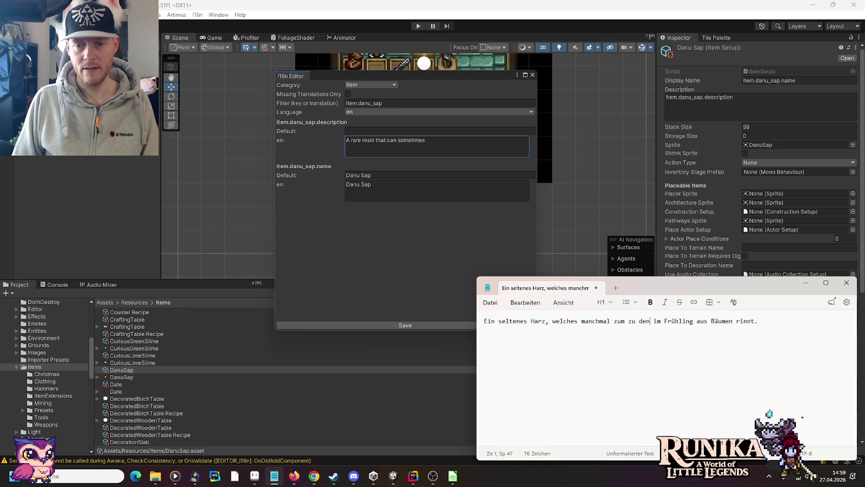
key("ctrl+shift+Left")
key("BackSpace")
key("ctrl+Right")
key("End")
key("ctrl+Left")
key("ctrl+Left")
key("ctrl+Left")
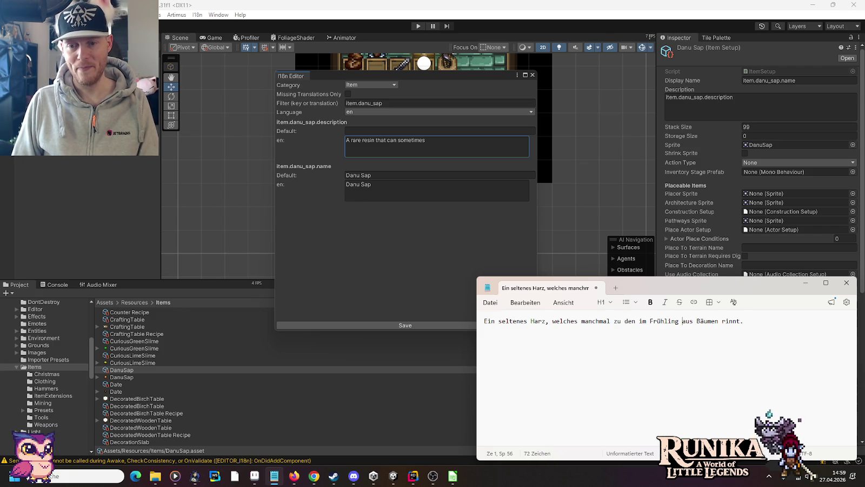
key("Left")
type("ersten Sonnens")
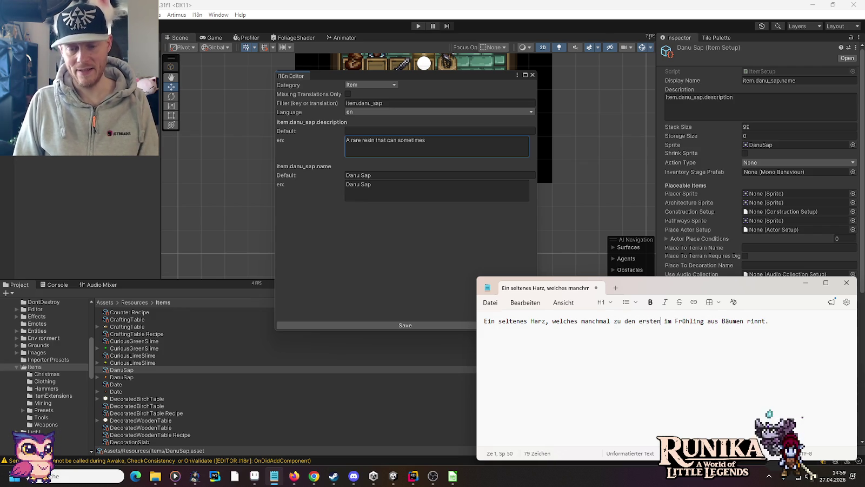
type("trahlen")
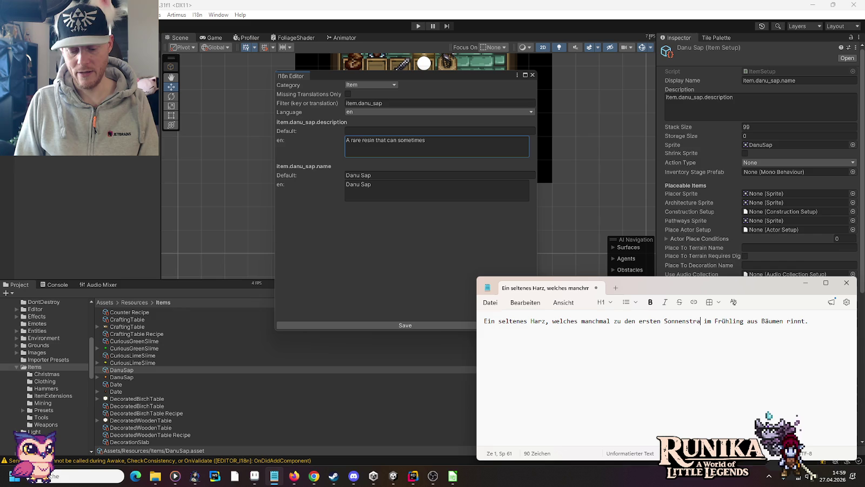
Select the finished German description and bring up Rider's AI chat
key("ctrl+a")
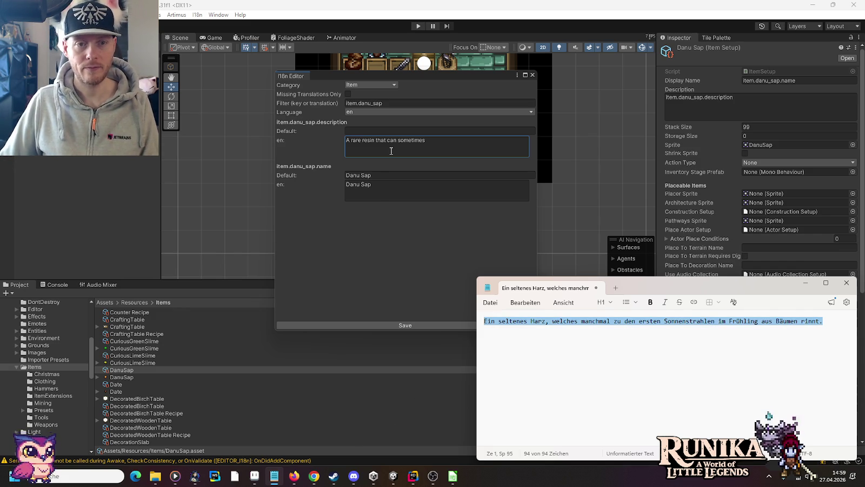
left_click(413, 475)
left_click(854, 47)
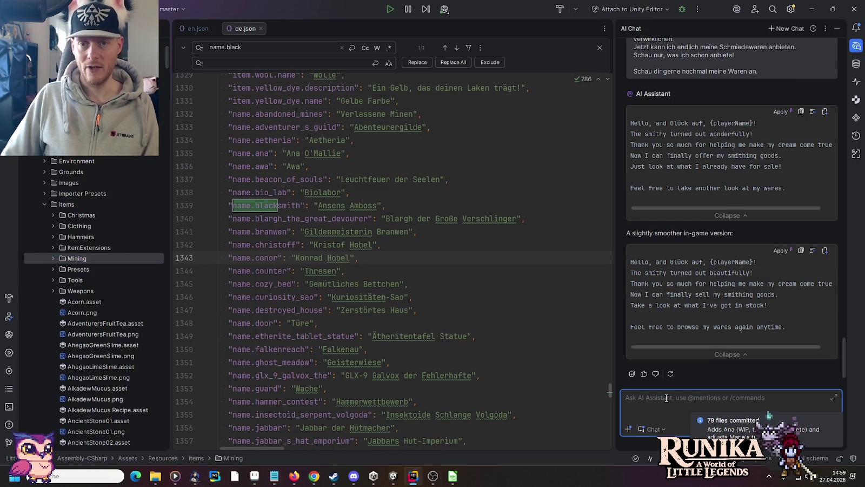
Ask Rider's AI chat to translate the pasted German item description
type("Now pls transalte this item description:")
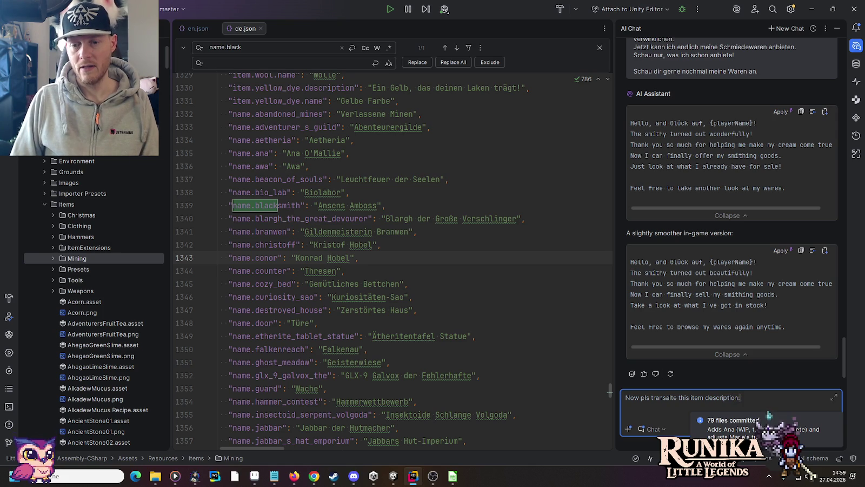
key("shift")
key("shift")
key("Escape")
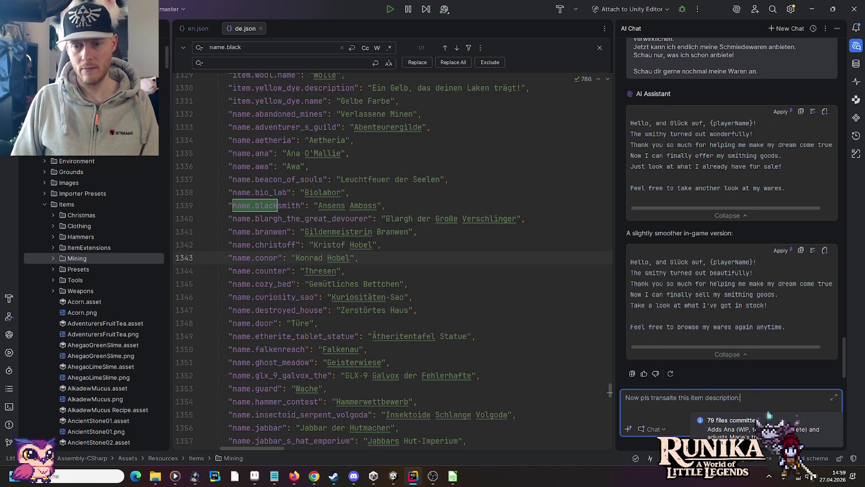
key("ctrl+v")
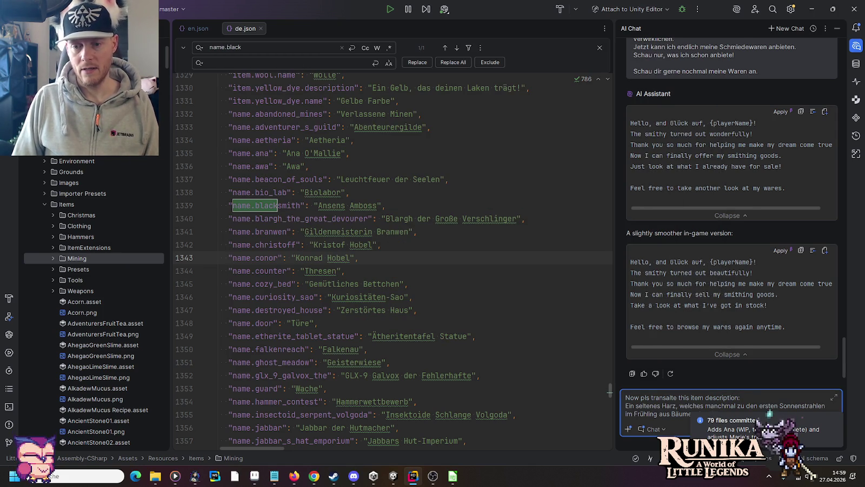
key("Return")
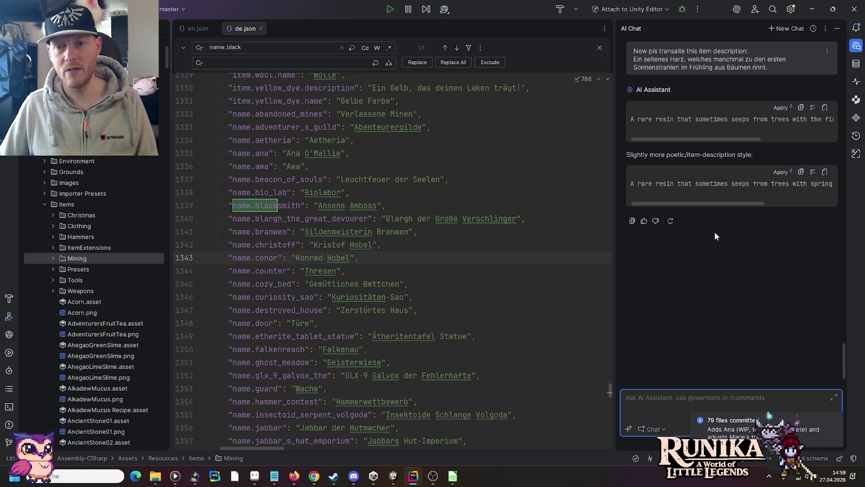
Paste the English translation below the German line in Notepad, fixing the apostrophe in spring's, and select it
left_click(837, 420)
left_click(274, 476)
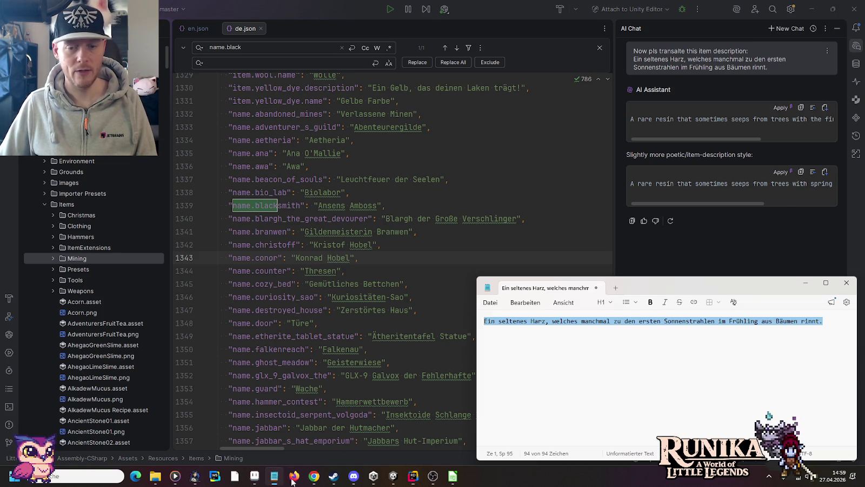
left_click(792, 360)
key("Return")
key("Return")
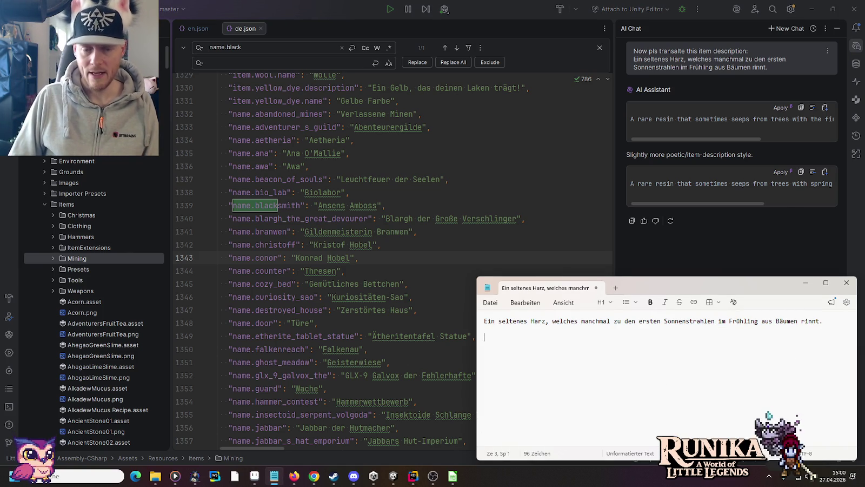
key("ctrl+v")
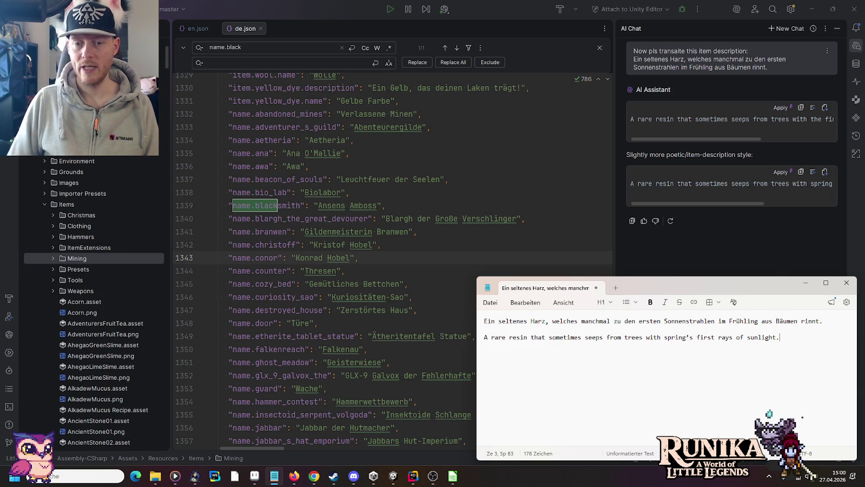
left_click(690, 337)
key("BackSpace")
type("'")
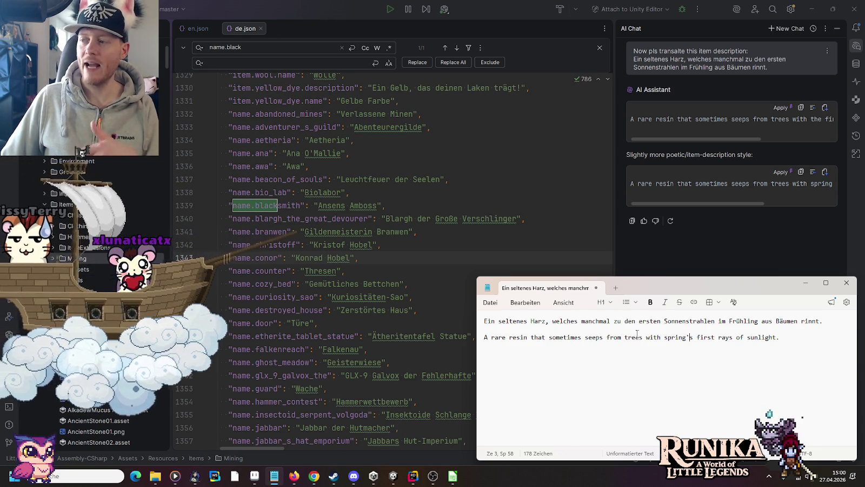
left_click_drag(780, 336, 483, 337)
key("ctrl+c")
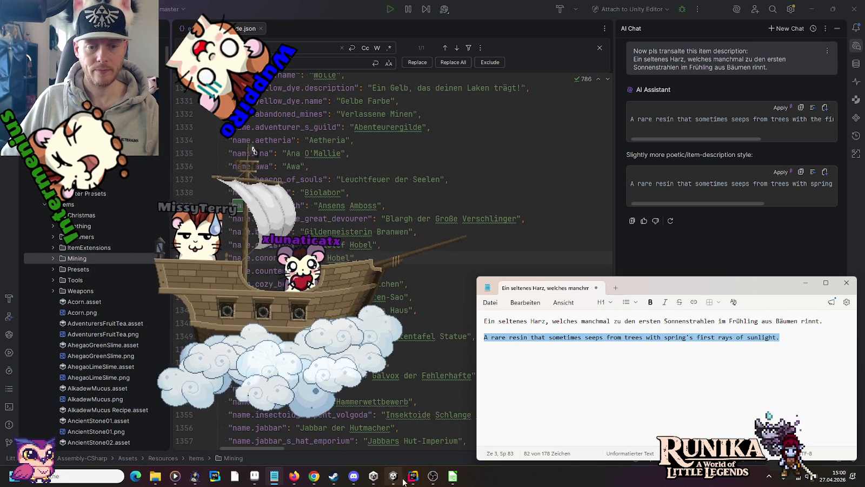
left_click(457, 481)
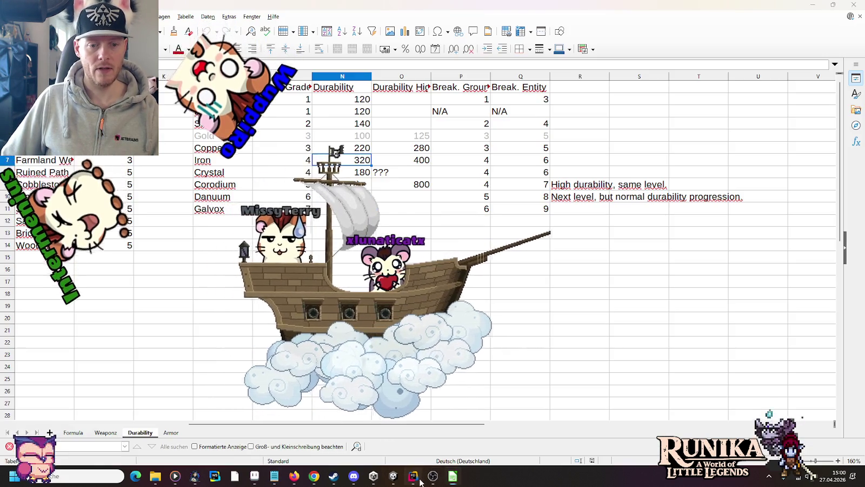
Paste the English translation as item.danu_sap's en description in Unity
left_click(413, 475)
left_click(393, 476)
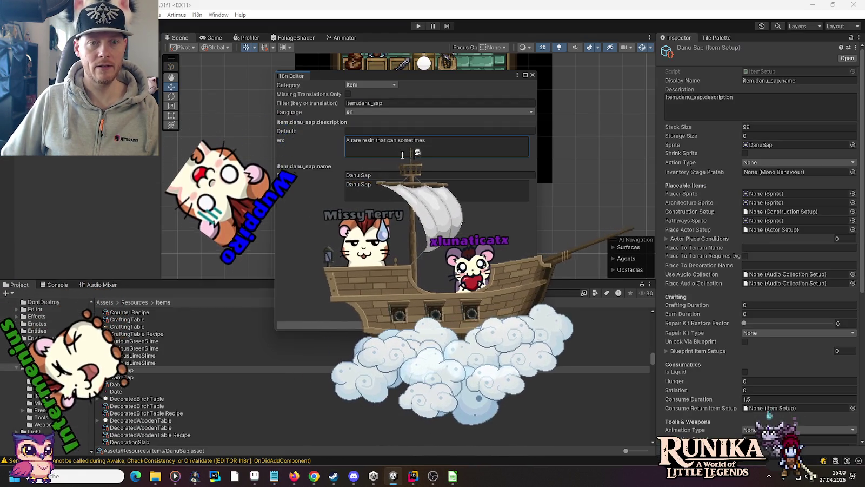
left_click(427, 146)
key("ctrl+v")
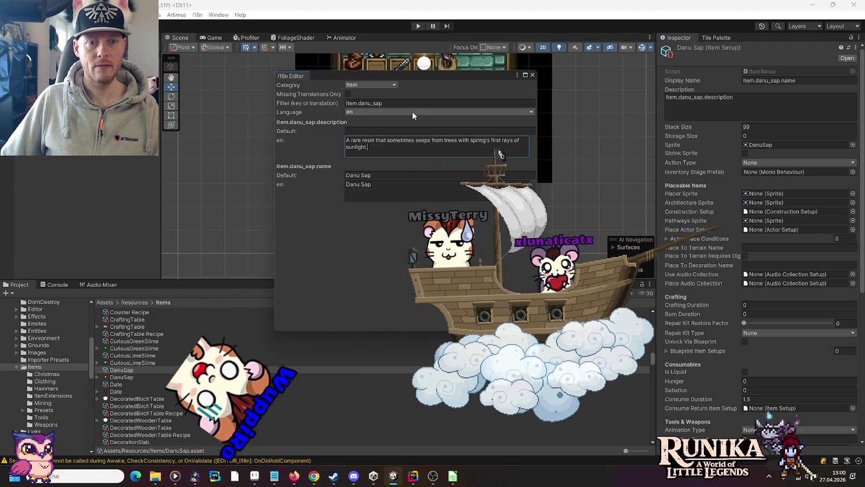
Switch the language to de and paste the German resin line from Notepad as the description
left_click(411, 111)
left_click(365, 132)
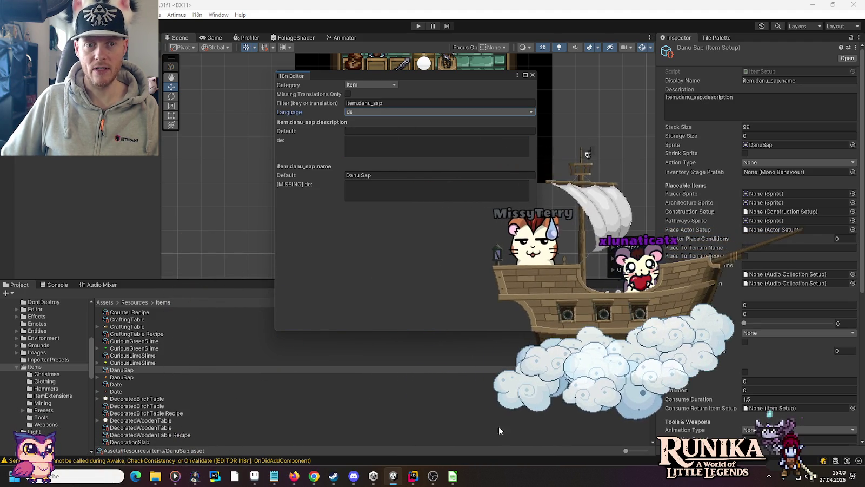
left_click(454, 478)
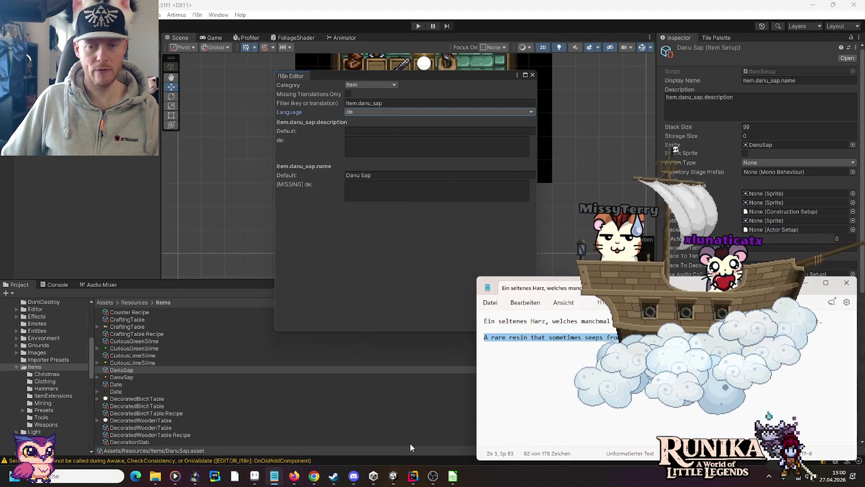
left_click_drag(519, 305, 483, 314)
key("ctrl+c")
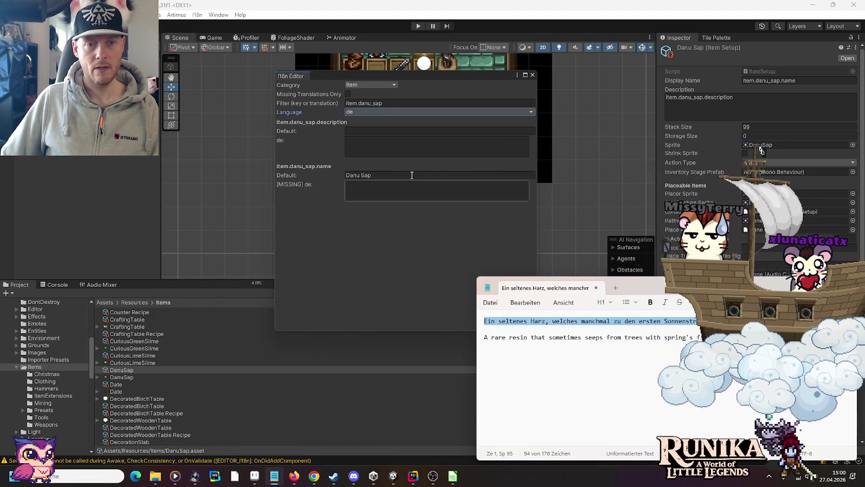
left_click(389, 144)
key("ctrl+v")
Set the German name to Danutau, checked against the resources sheet, then save and close the editor
left_click(389, 187)
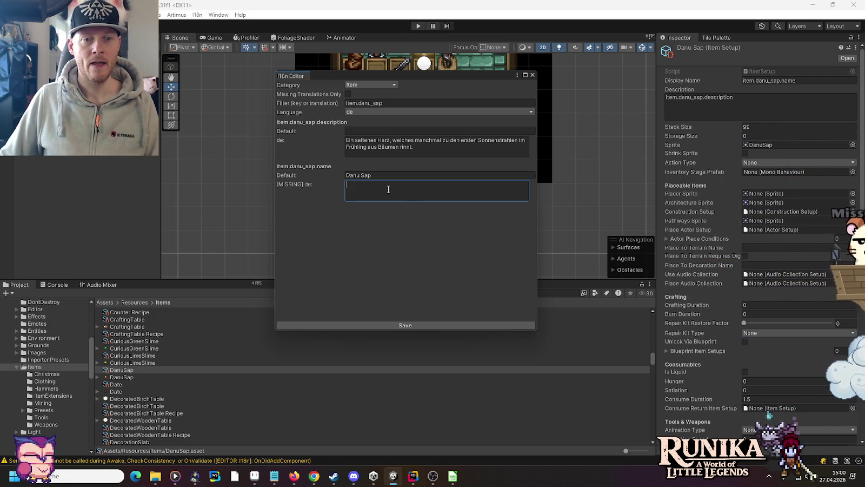
left_click(254, 475)
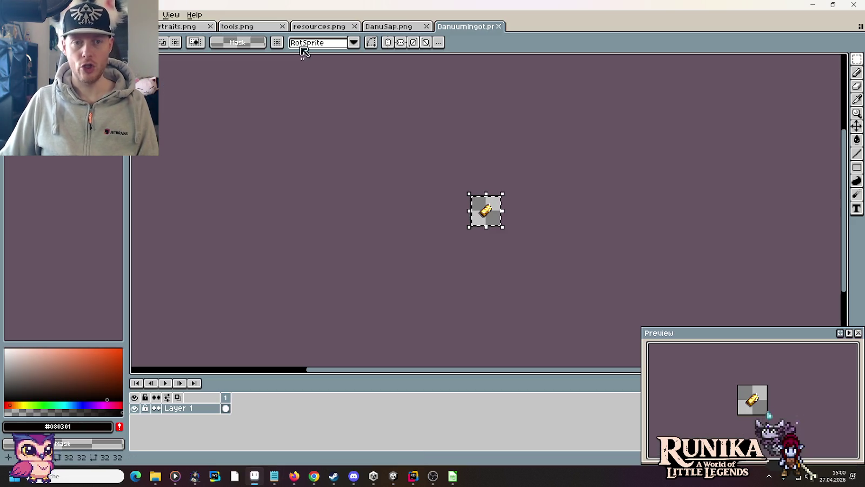
left_click(329, 29)
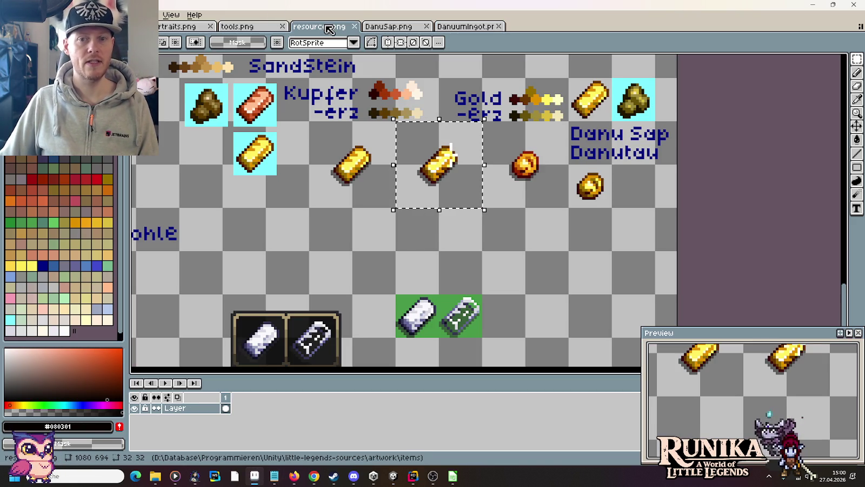
key("alt+Tab")
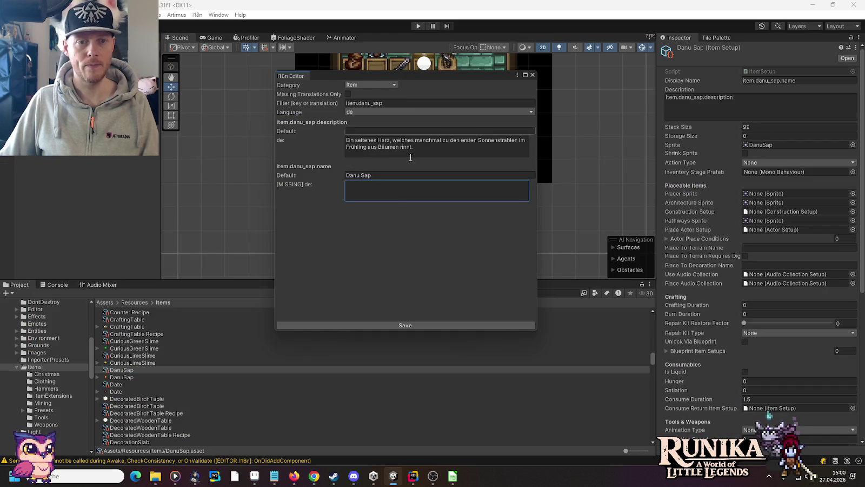
type("Danutau")
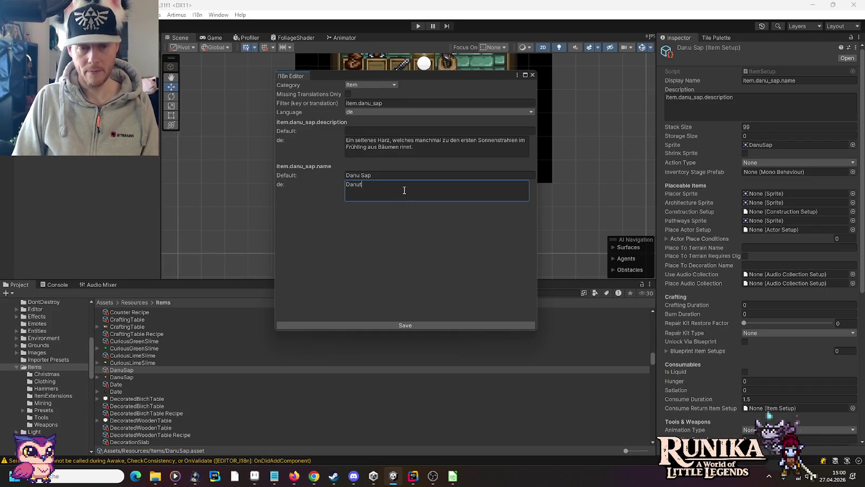
left_click(413, 325)
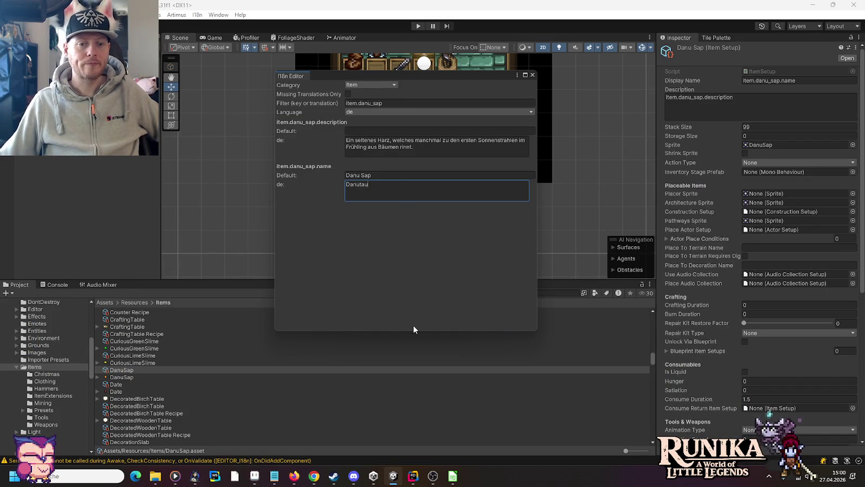
left_click(532, 75)
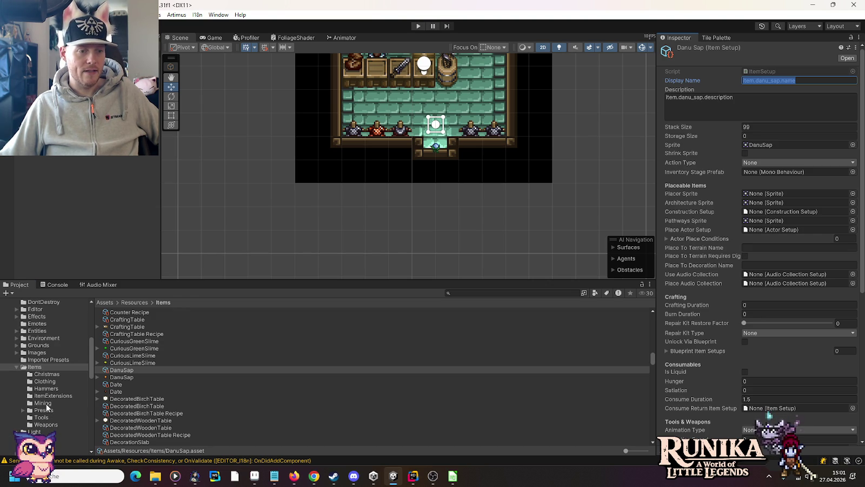
Select DanuumIngot in Mining, highlight its item.danuum_ingot display name key, and open the I18n Editor
left_click(46, 403)
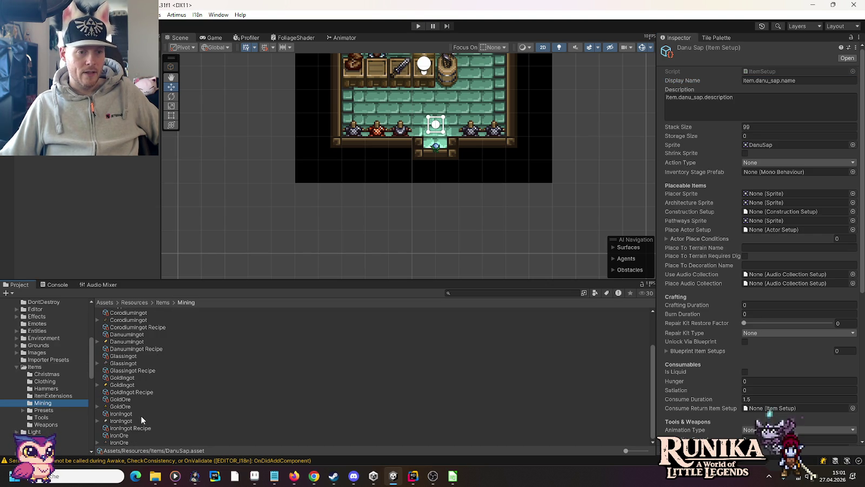
left_click(138, 335)
left_click(777, 80)
left_click(777, 80)
left_click_drag(790, 82, 734, 84)
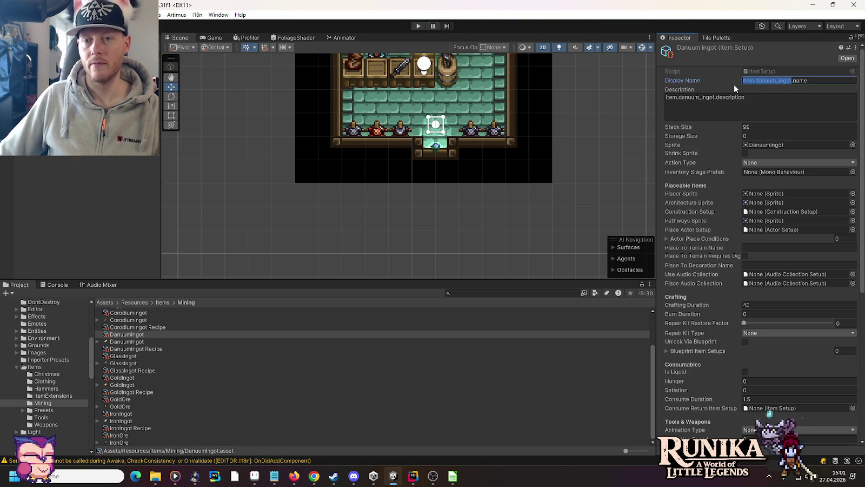
left_click(218, 15)
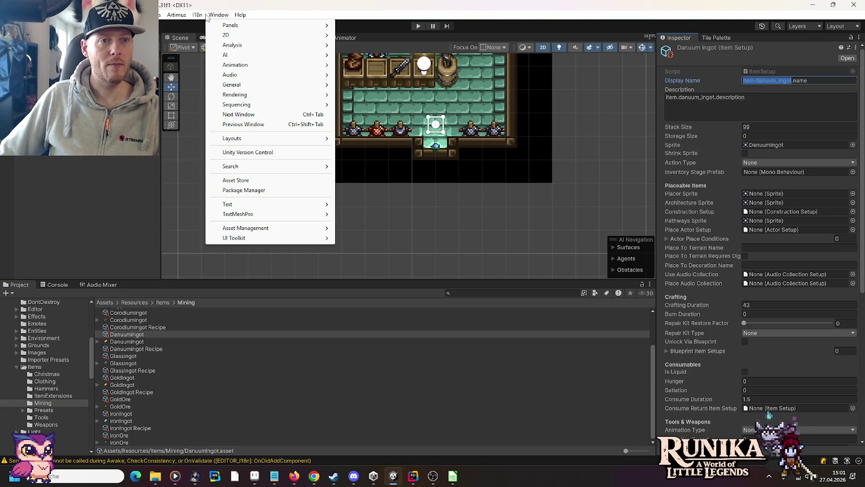
left_click(200, 36)
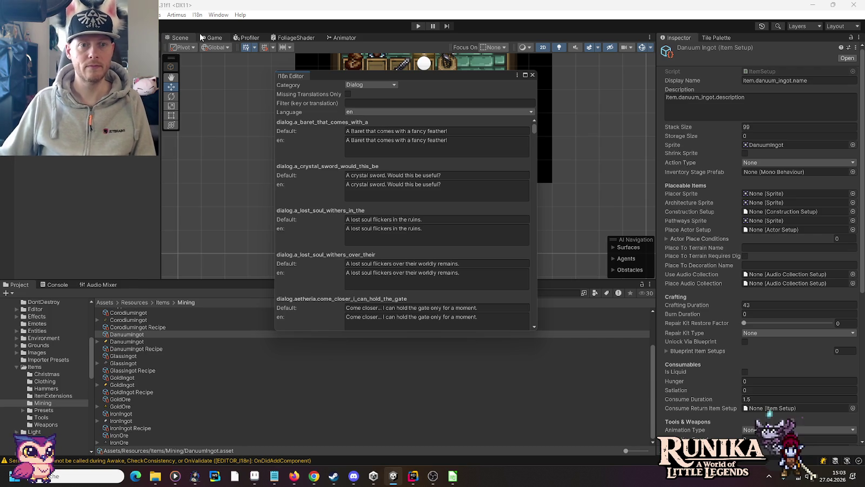
Filter translations to item.danuum_ingot in the Item category and edit its empty English description
left_click(371, 102)
type("item.danuum_ingot")
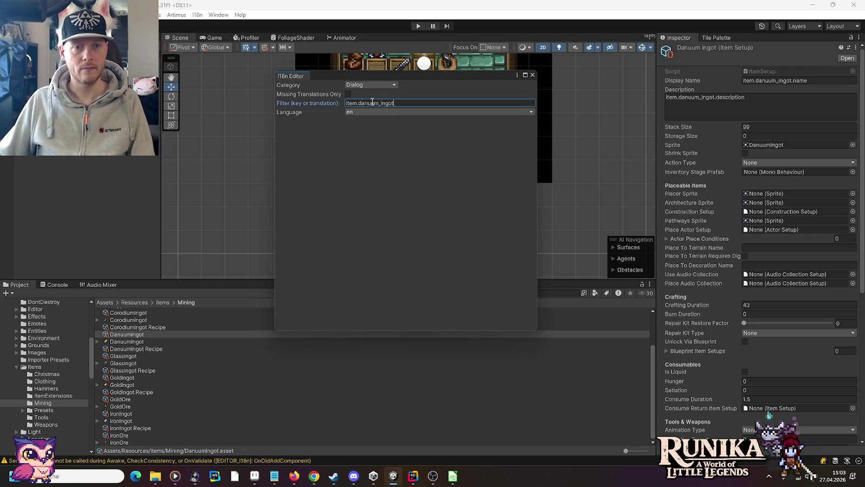
key("shift+Home")
key("BackSpace")
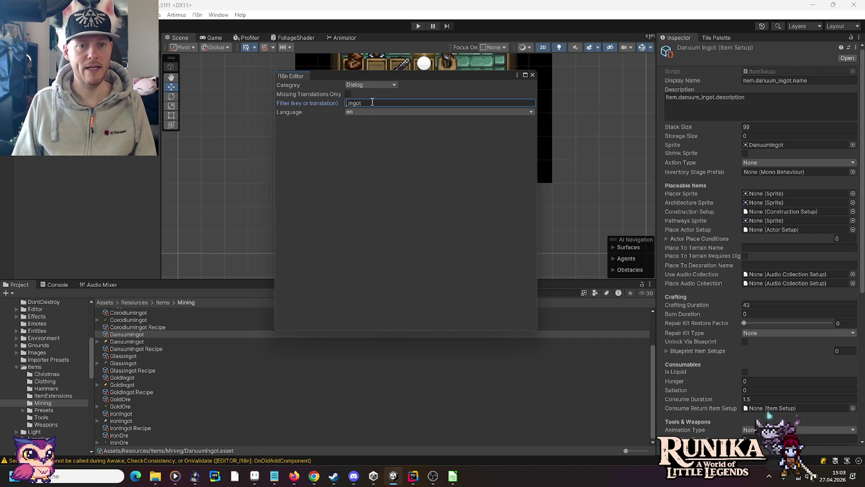
left_click(361, 82)
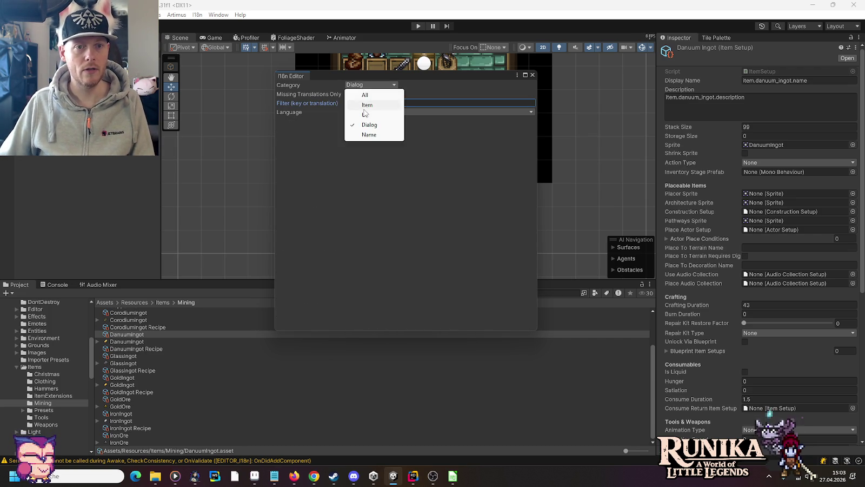
left_click(362, 118)
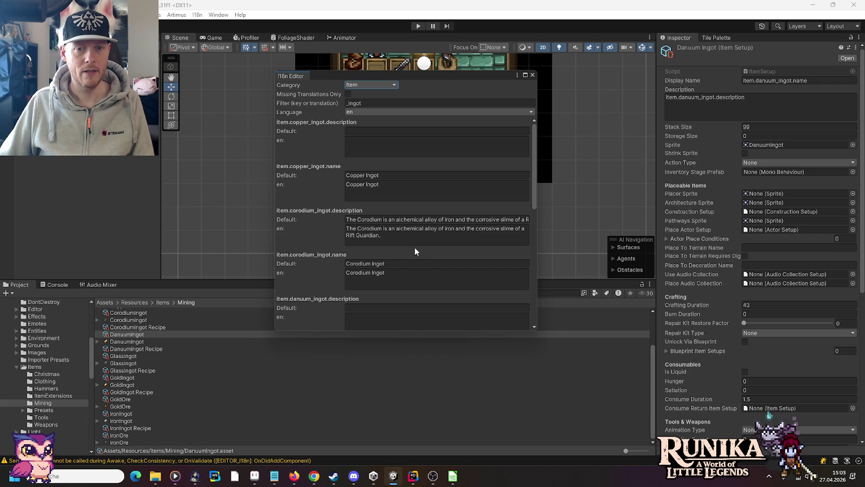
scroll(408, 242, "down", 1)
scroll(409, 241, "down", 5)
scroll(435, 253, "up", 6)
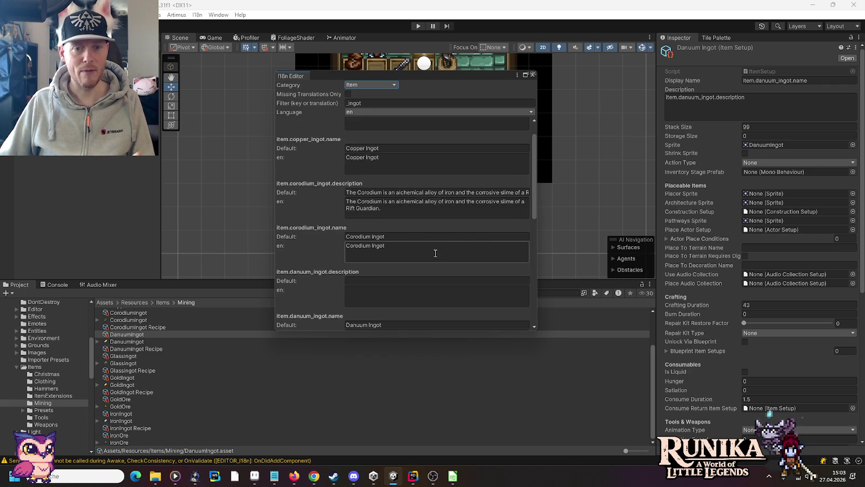
left_click(371, 102)
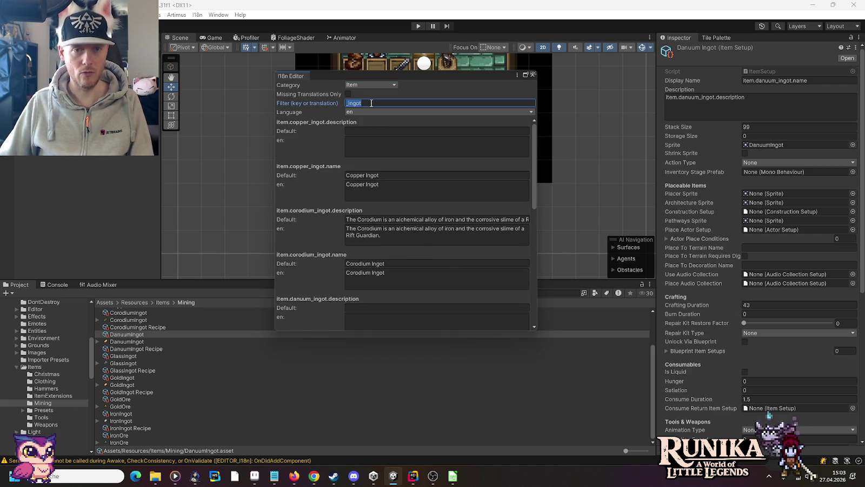
type("item.danuum_ingot")
left_click(395, 155)
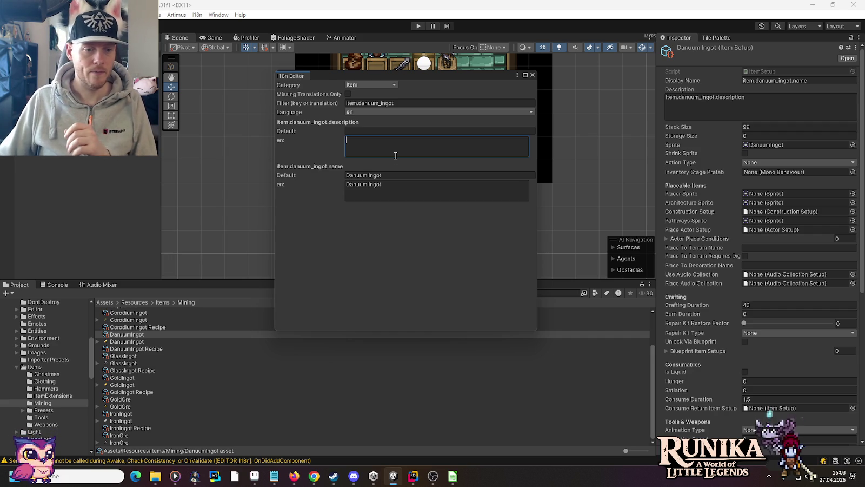
Overwrite the note with 'Durch das Danutau wurde dieser Goldbarren deutlich gehärtet und glänzt auch mehr.' and select it
left_click(274, 475)
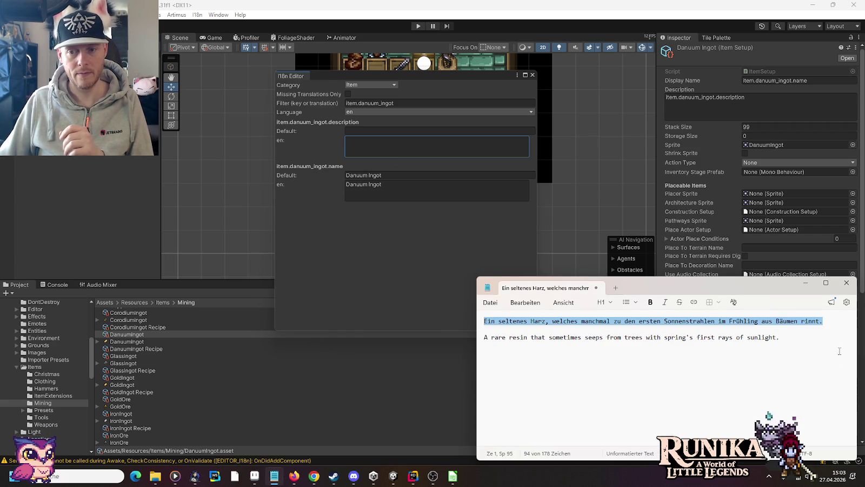
left_click(811, 349)
key("ctrl+a")
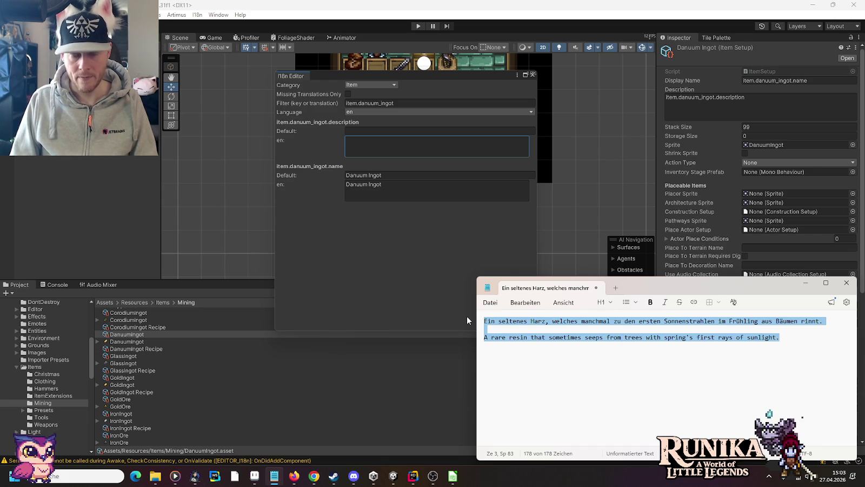
type("Durch ")
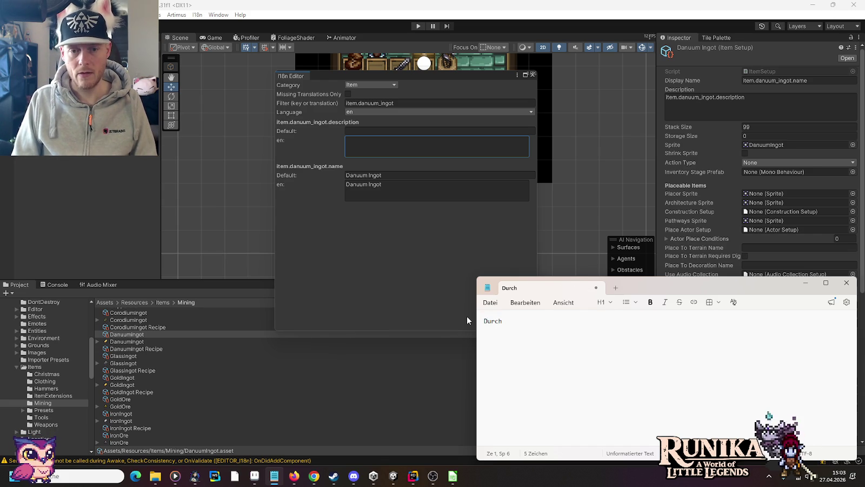
type("die")
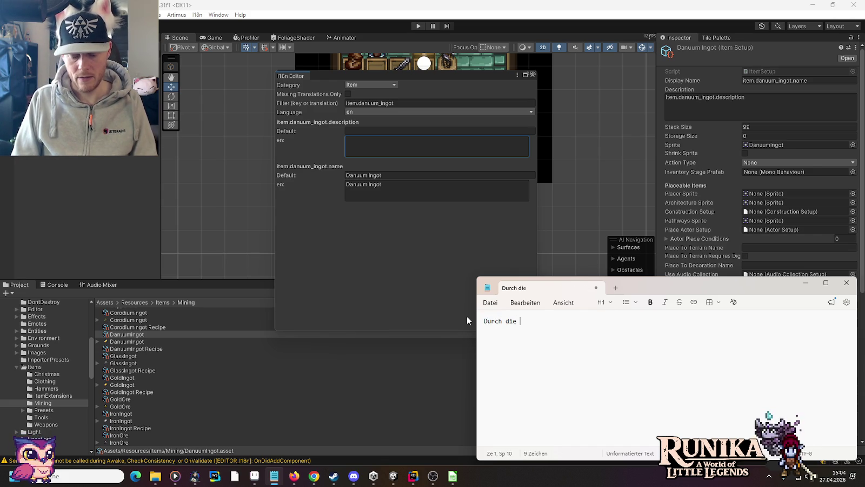
key("BackSpace")
key("BackSpace")
key("BackSpace")
type("as")
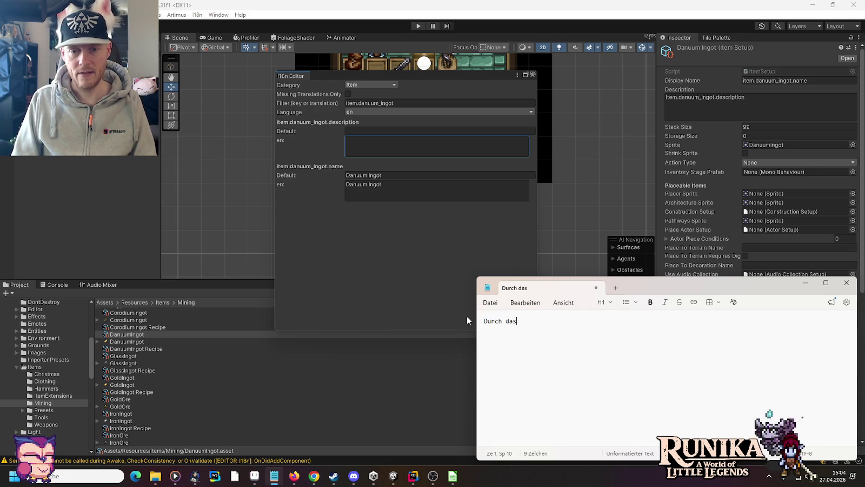
type(" Danutau")
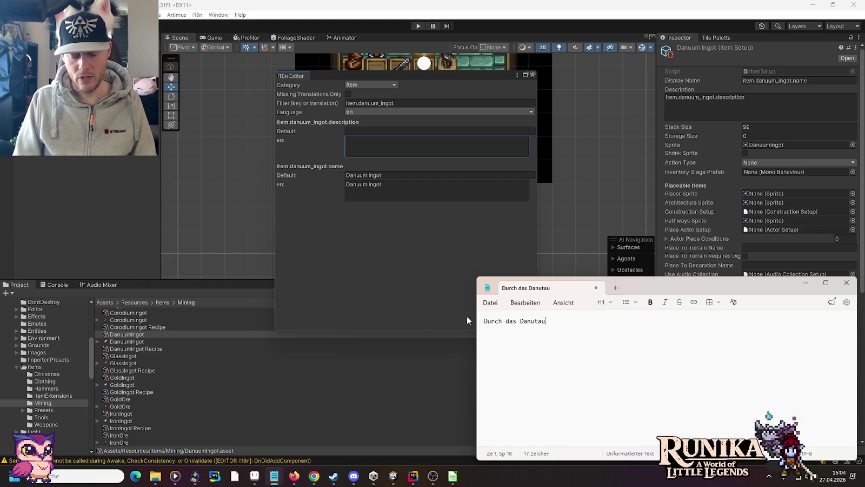
type(" wurde dies")
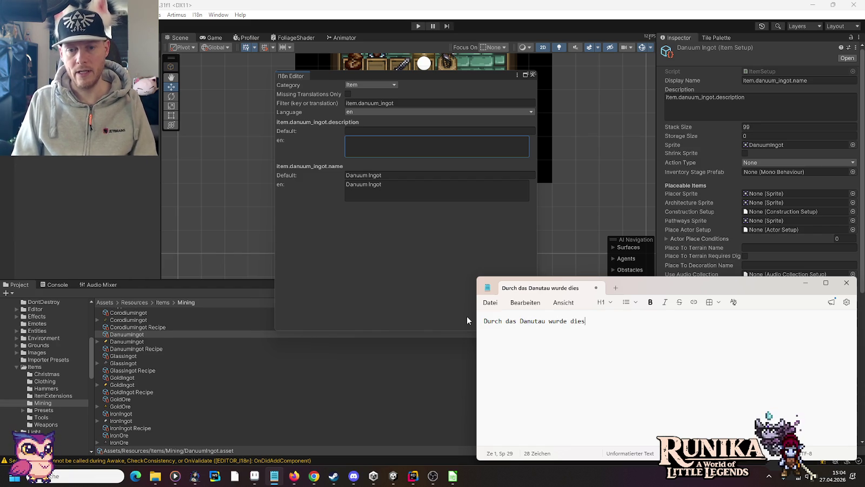
type("er Goldbarren deut")
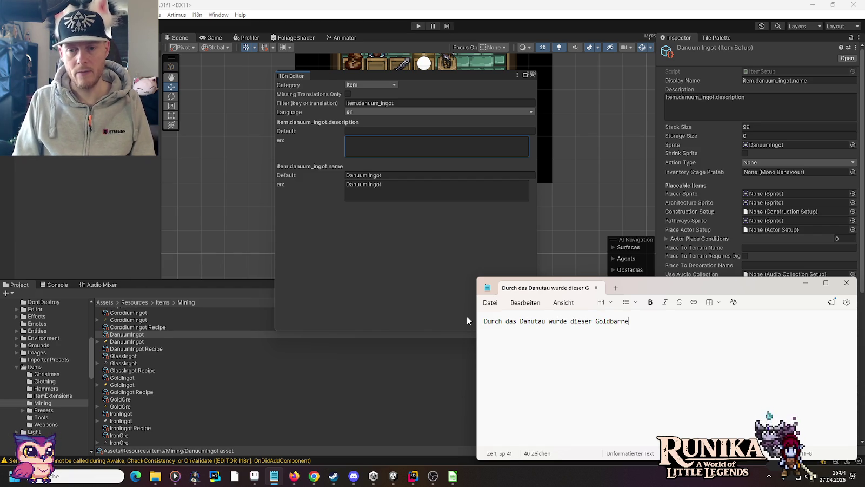
type("lich ")
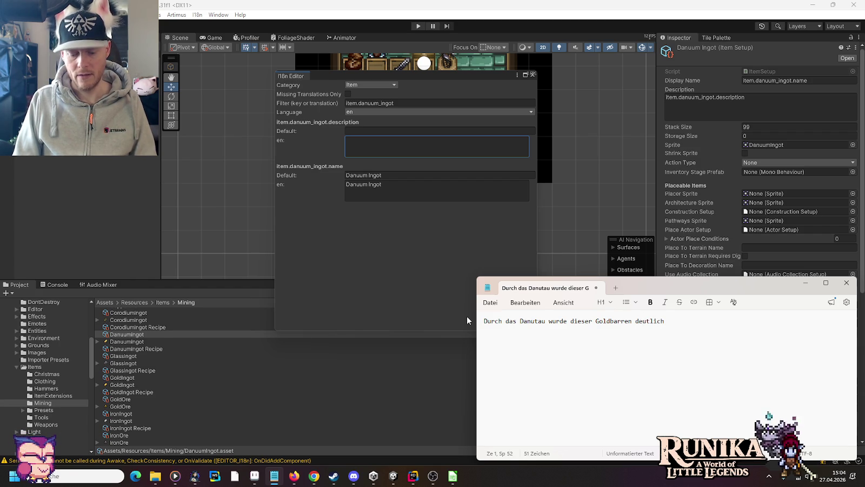
type("gehärtet")
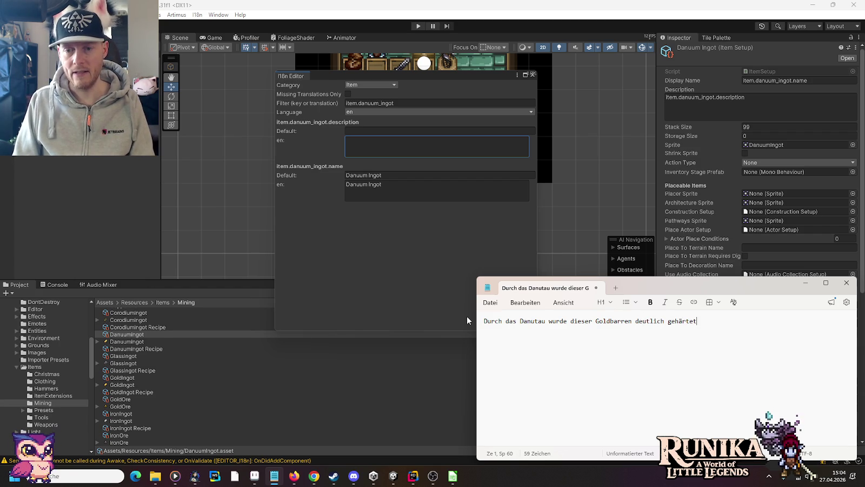
type(" und glänzt auch mehr.")
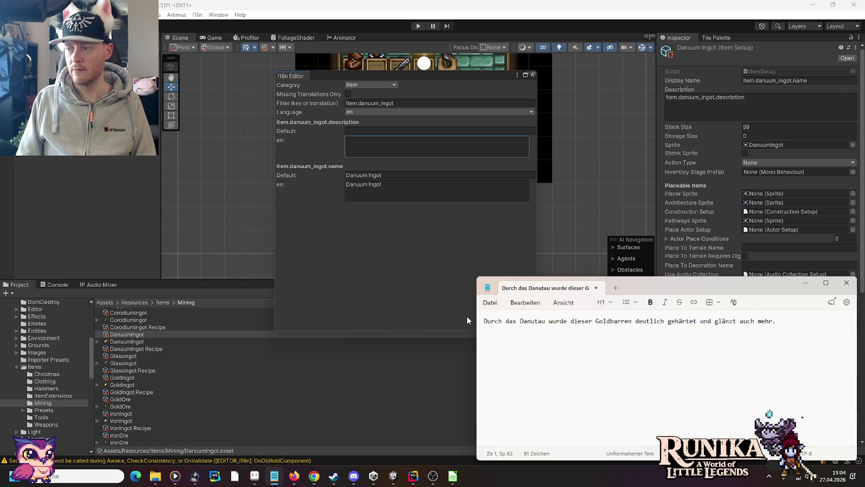
key("ctrl+a")
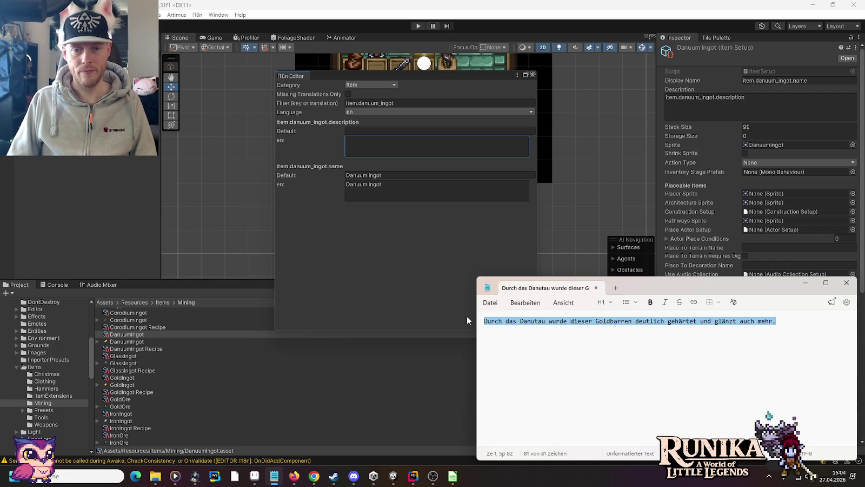
Send Rider's AI chat 'Now this pls:' with the pasted German ingot description
left_click(413, 475)
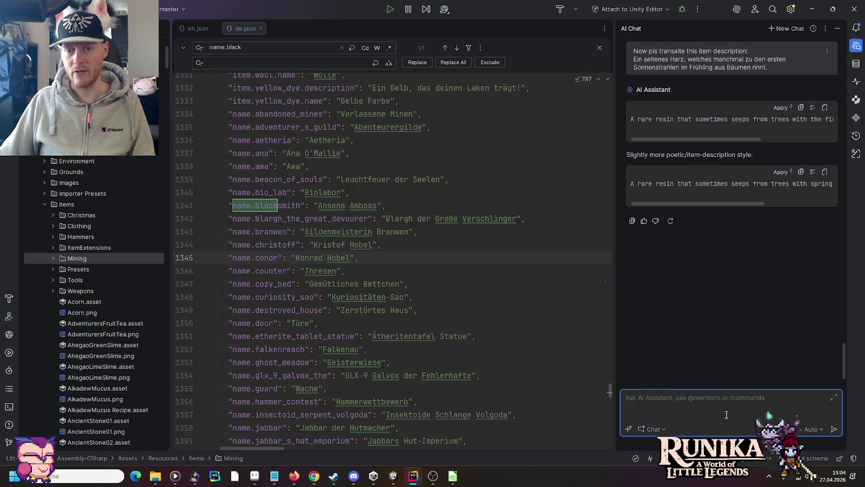
type("Now this pls:")
key("shift+Return")
type("Durch das Danutau wurde dieser Goldbarren deutlich gehärtet und glänzt auch mehr.")
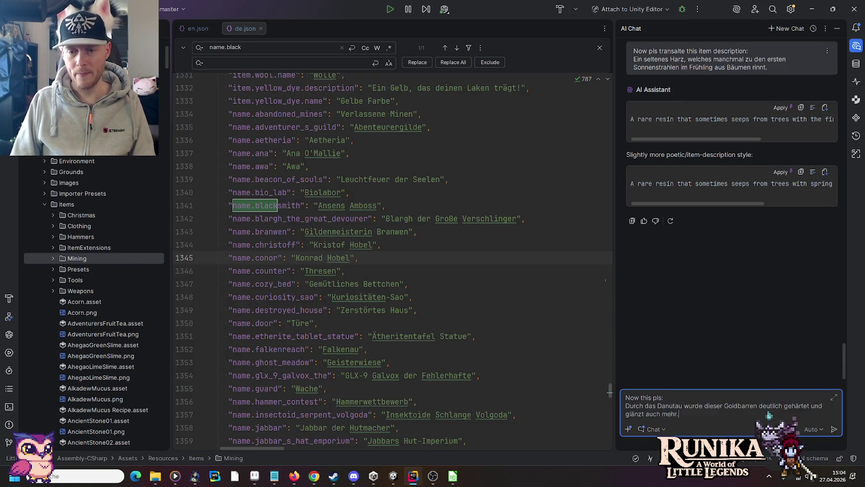
key("Return")
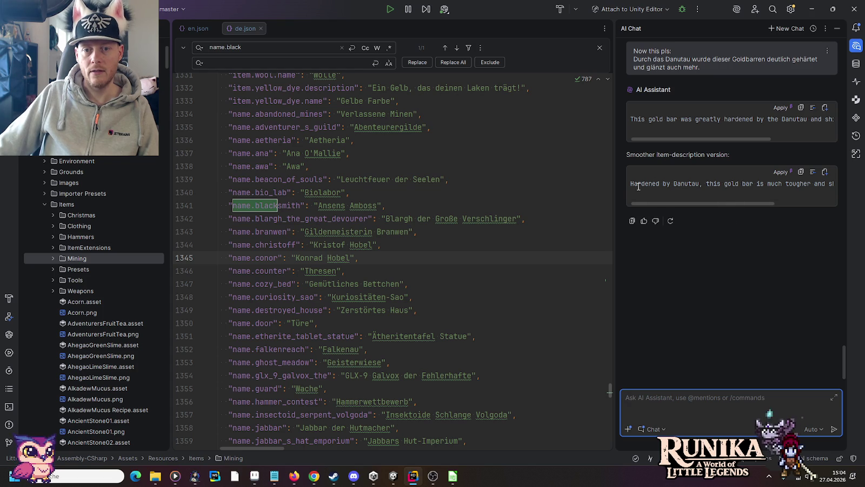
Paste the English translation into Notepad, changing Danutau to Danu Sap and bar to ingot
left_click(274, 476)
key("ctrl+End")
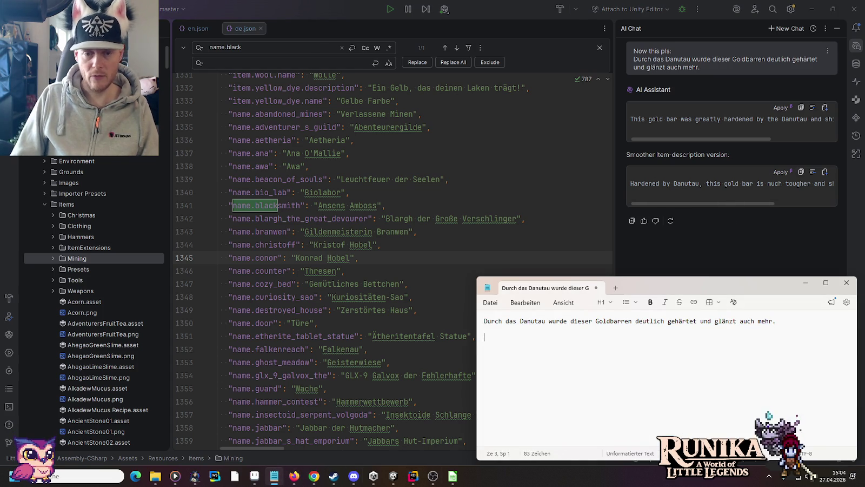
type("Hardened by Danutau, this gold bar is much tougher and shines even brighter.")
left_click(546, 337)
key("BackSpace")
key("Delete")
key("Delete")
type("Sap")
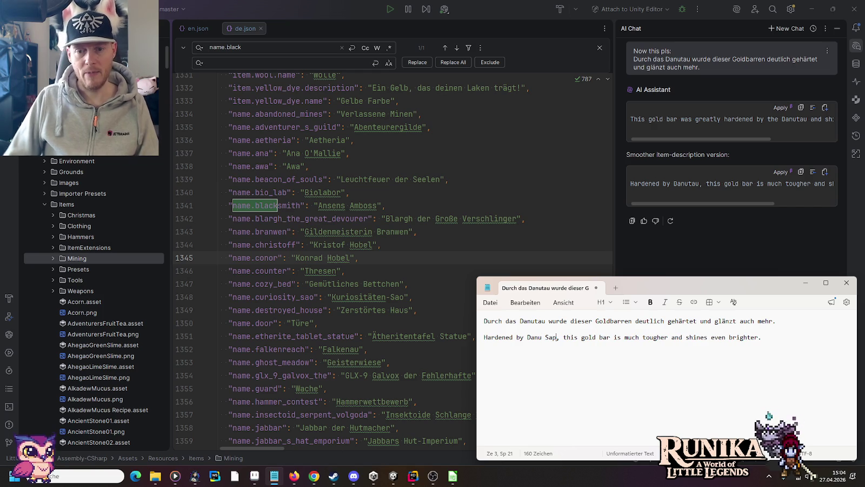
left_click(611, 338)
key("BackSpace")
key("BackSpace")
key("BackSpace")
type("ingot")
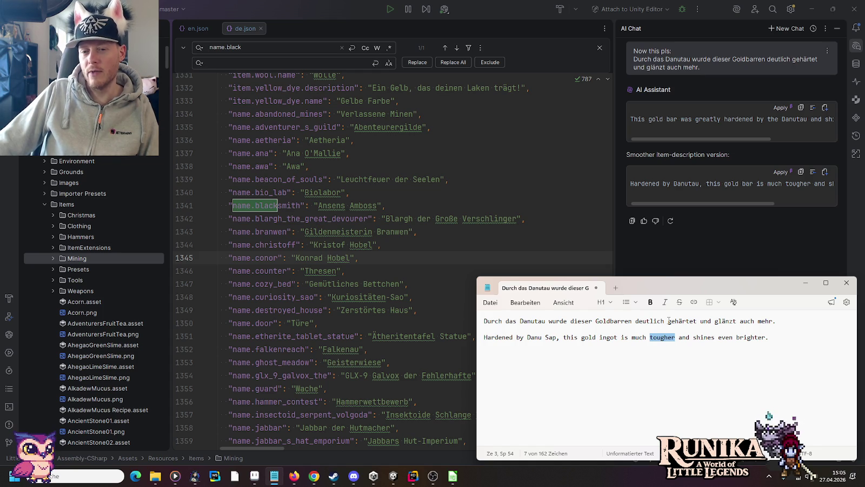
left_click_drag(593, 321, 632, 320)
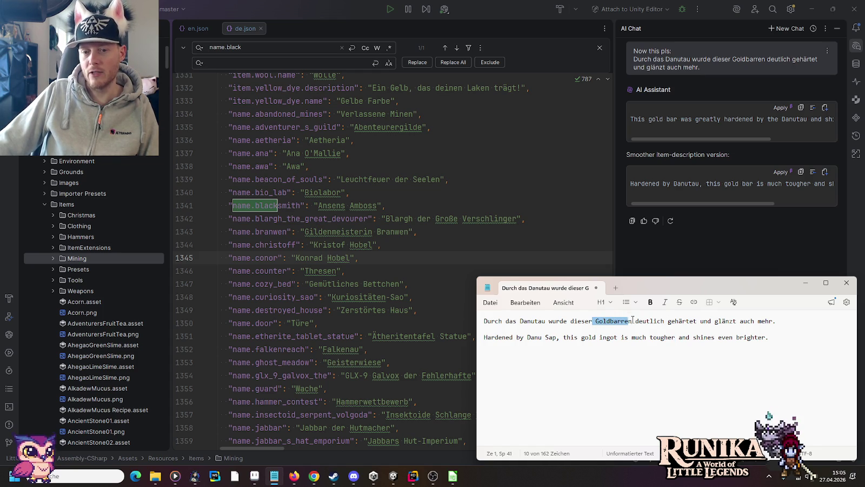
In Notepad, try replacing 'tougher' with 'harder' in the English Danu Sap sentence, then undo it
left_click(680, 319)
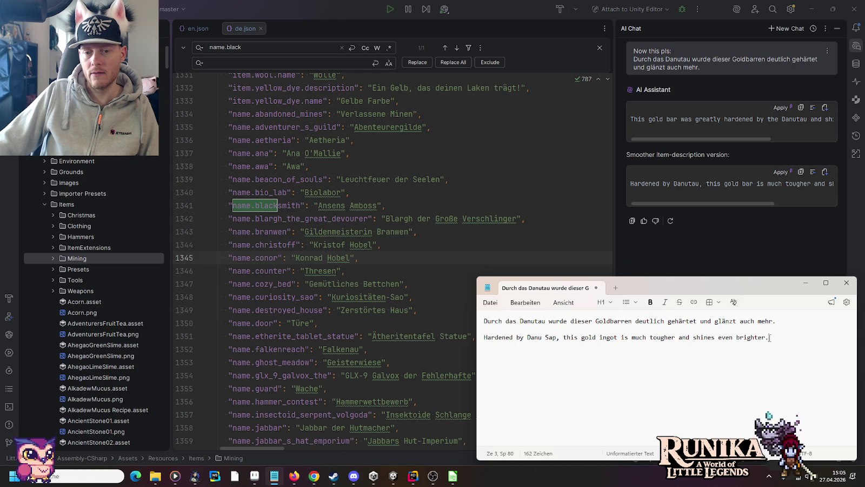
left_click(675, 337)
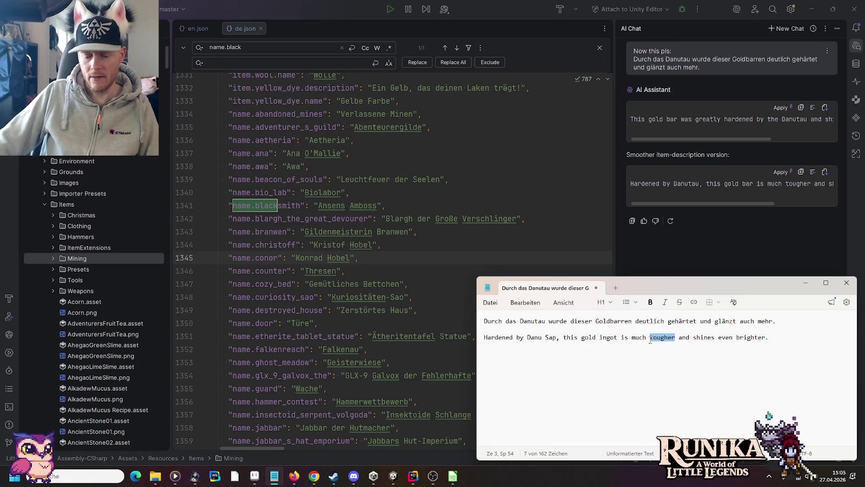
type("harder")
left_click_drag(764, 338, 536, 358)
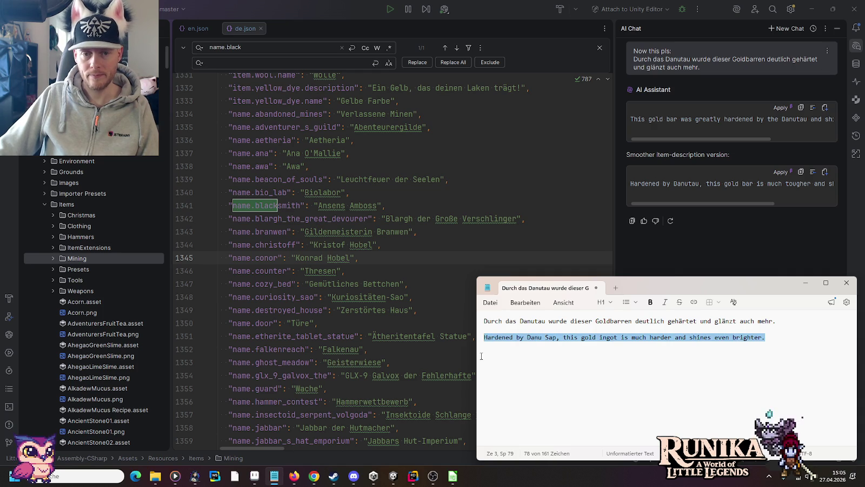
left_click(504, 344)
key("ctrl+z")
left_click(502, 341)
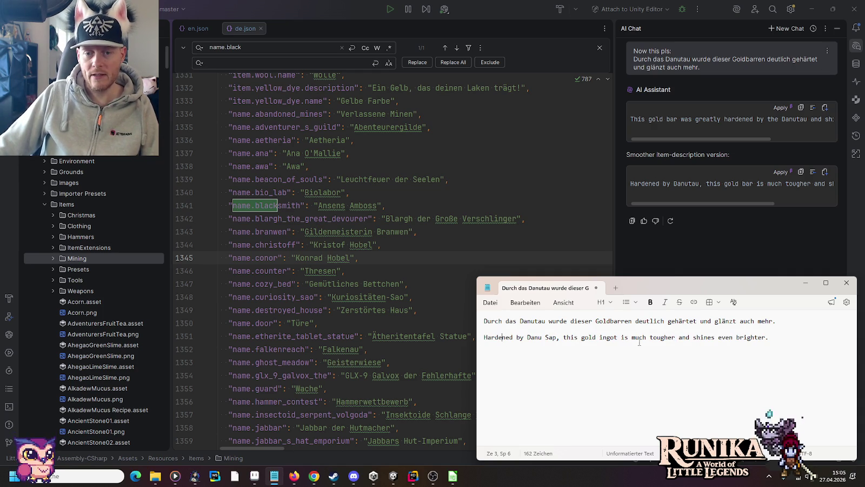
Paste the English Danu Sap sentence into item.danuum_ingot's English description in Unity
left_click_drag(783, 340, 477, 346)
key("ctrl+c")
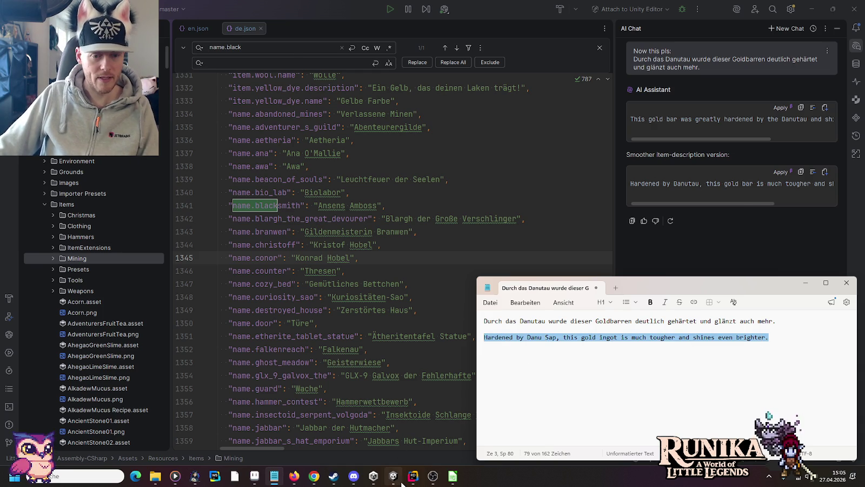
left_click(402, 483)
left_click(401, 143)
key("ctrl+v")
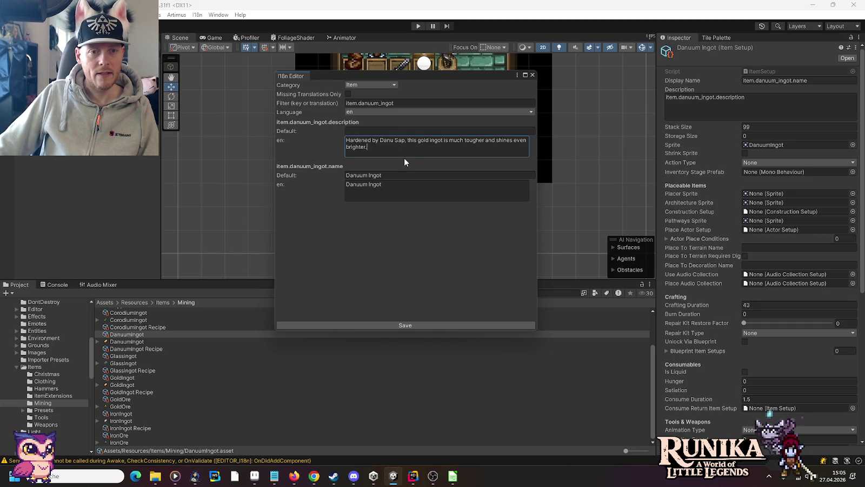
Save the English entry, switch the language to de, and enter the German name 'Danuum Barren'
left_click(412, 326)
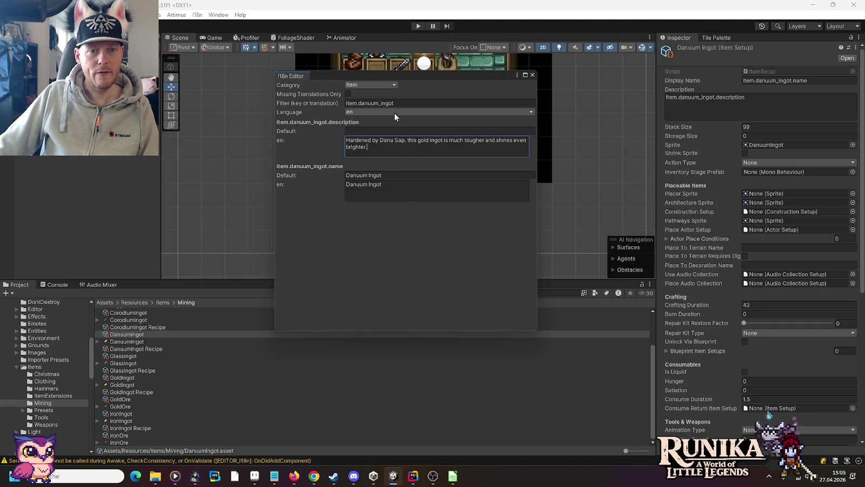
left_click(394, 111)
left_click(378, 134)
left_click(387, 187)
type("Danuum Barre")
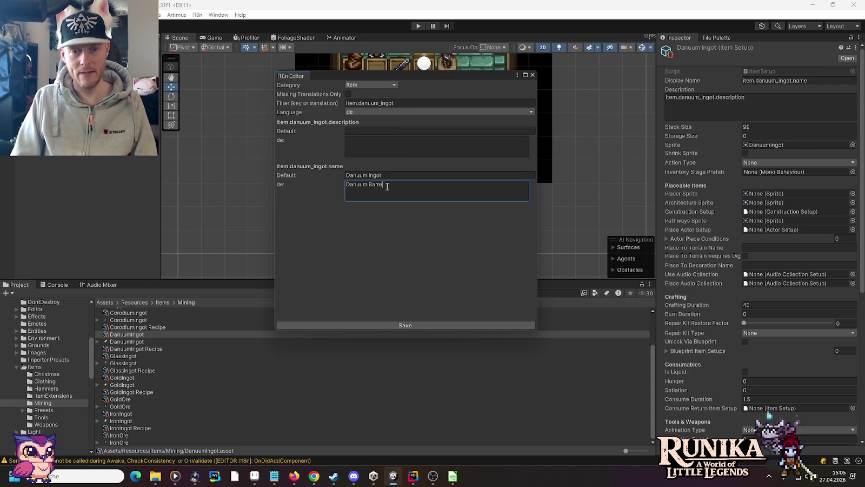
type("n")
Copy the German Goldbarren sentence from Notepad in as the description, save, and close the editor
key("alt+Tab")
mouse_move(776, 320)
left_mouse_down()
mouse_move(602, 321)
mouse_move(438, 301)
left_mouse_up()
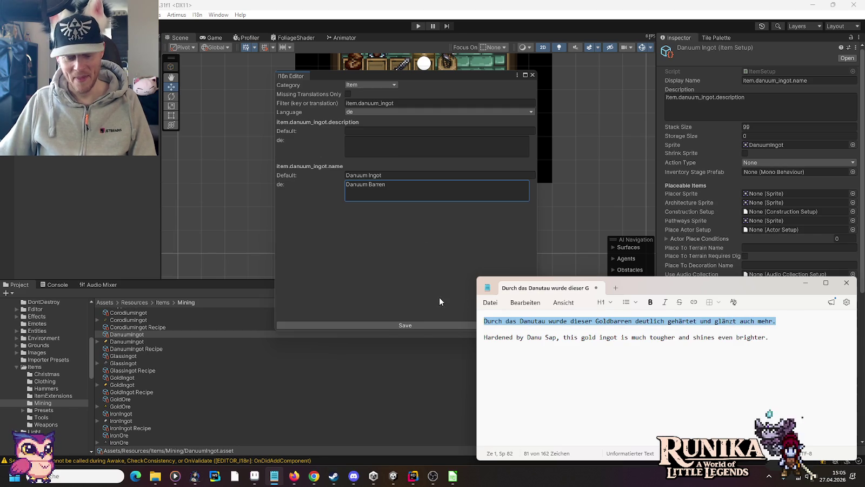
key("ctrl+c")
left_click(392, 142)
key("ctrl+v")
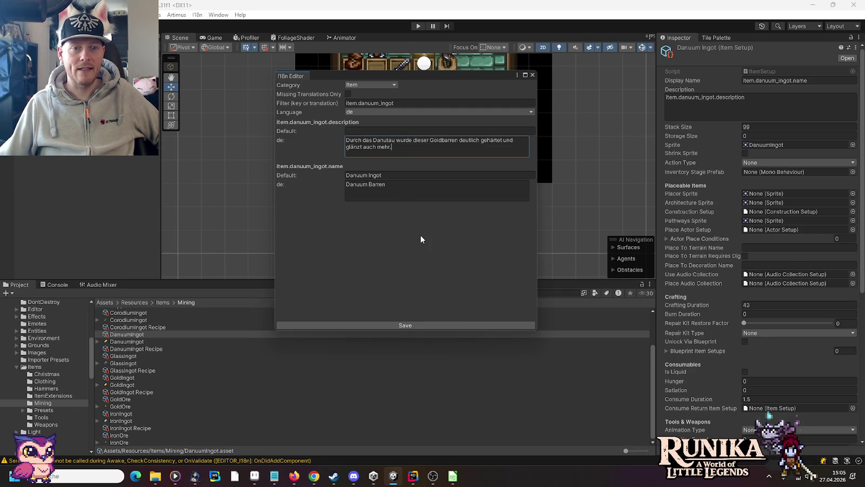
left_click(409, 325)
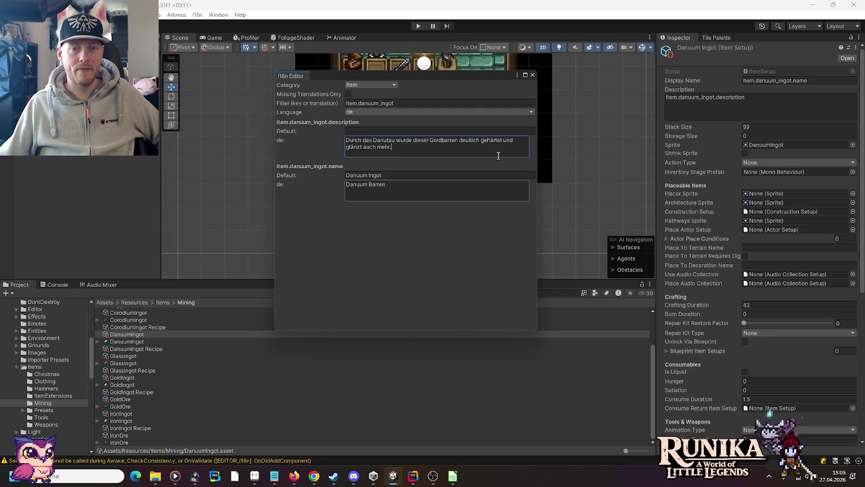
left_click(532, 75)
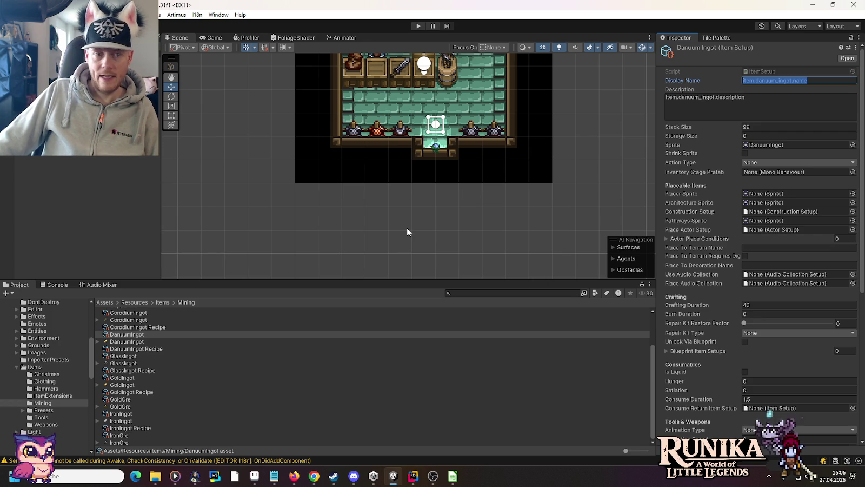
Change the GoldAxe and GoldHoe recipe ingredients from GoldIngot to DanuumIngot
left_click(118, 334)
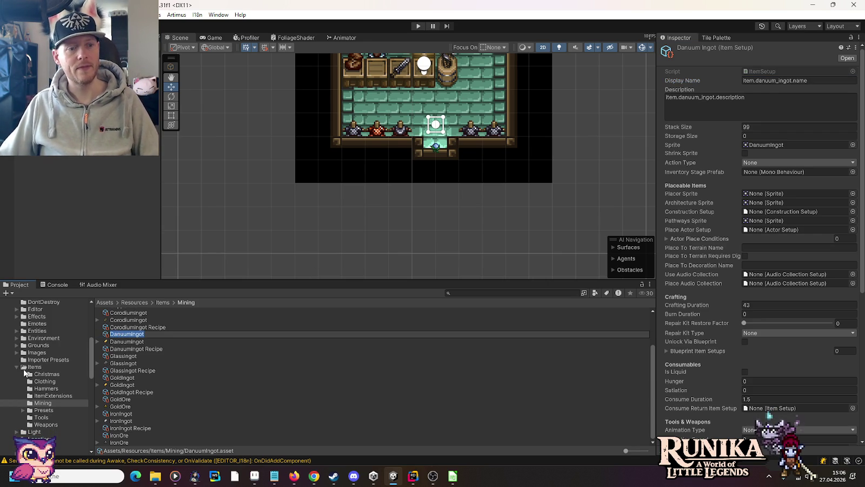
left_click(50, 418)
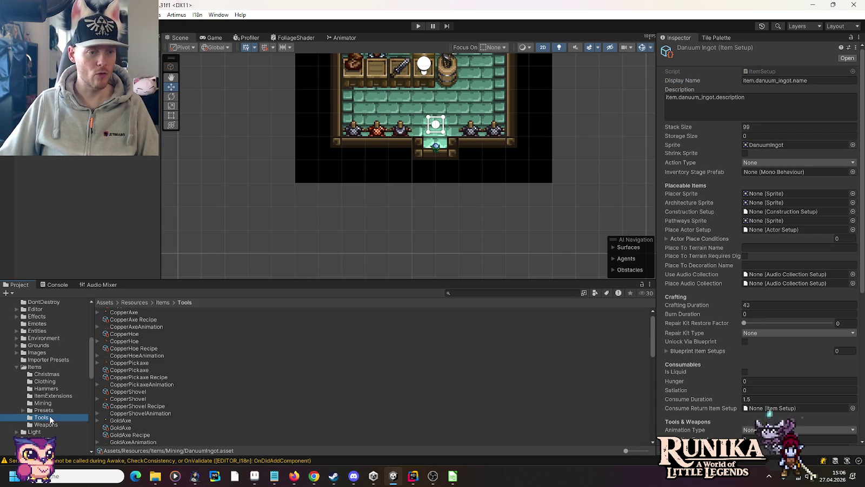
scroll(181, 356, "down", 3)
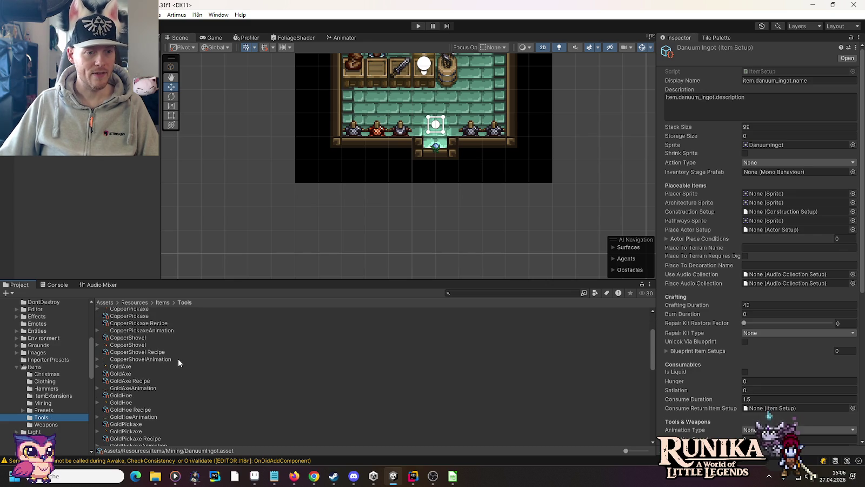
left_click(133, 366)
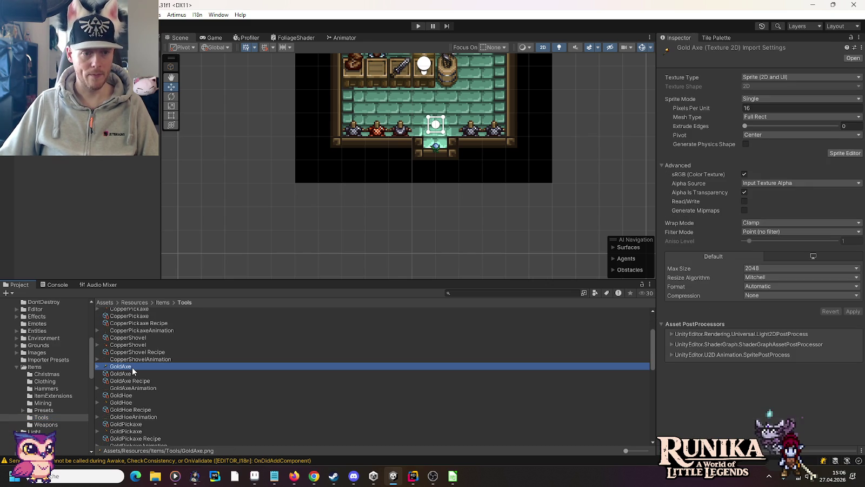
left_click(133, 381)
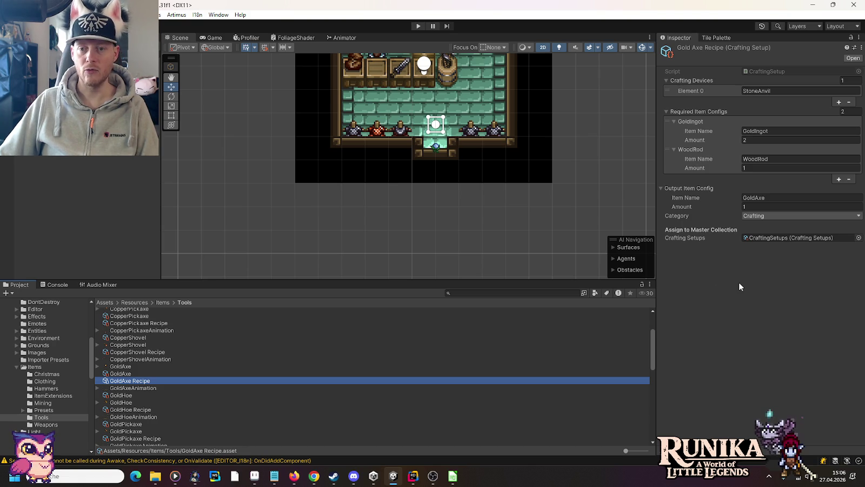
left_click(768, 130)
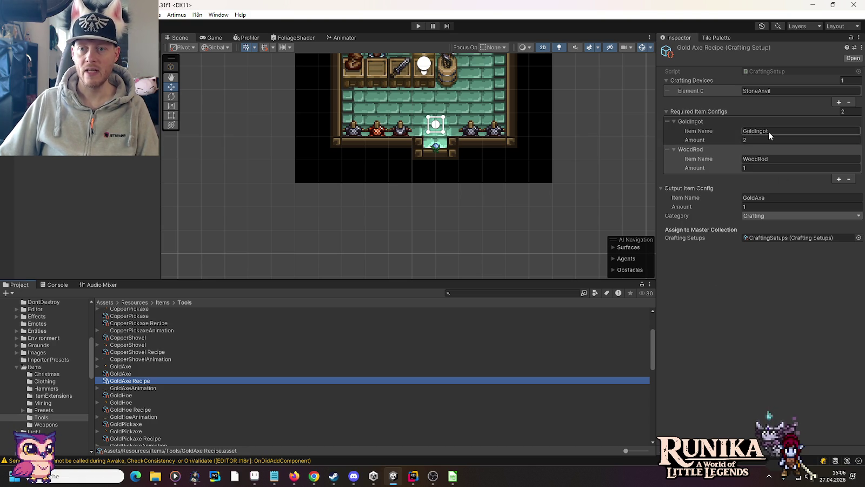
key("ctrl+v")
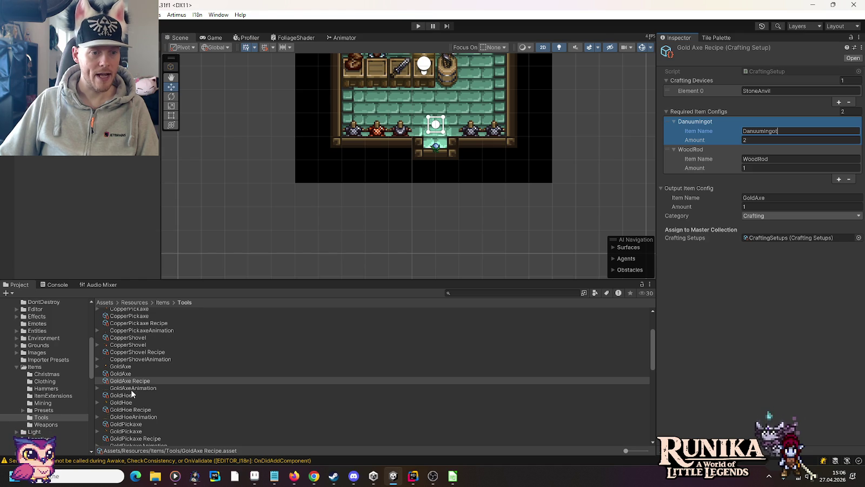
left_click(131, 409)
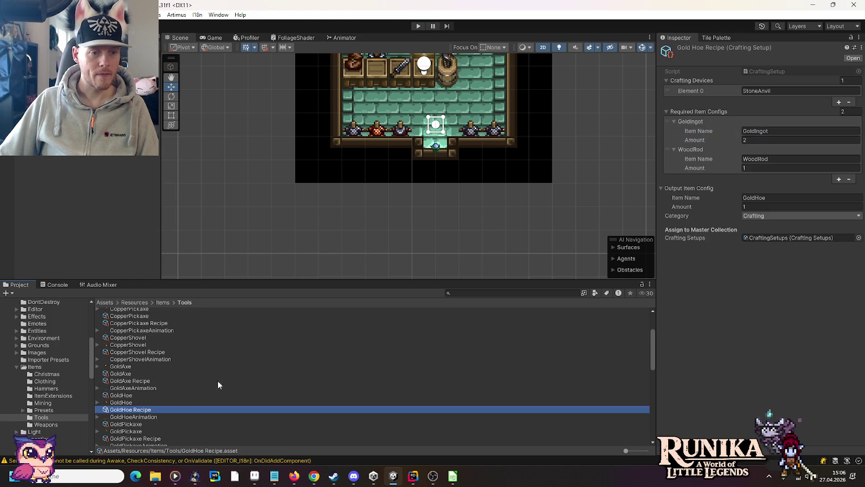
left_click(774, 130)
key("ctrl+v")
Change the GoldPickaxe and GoldShovel recipes to require DanuumIngot instead of GoldIngot
scroll(230, 379, "down", 2)
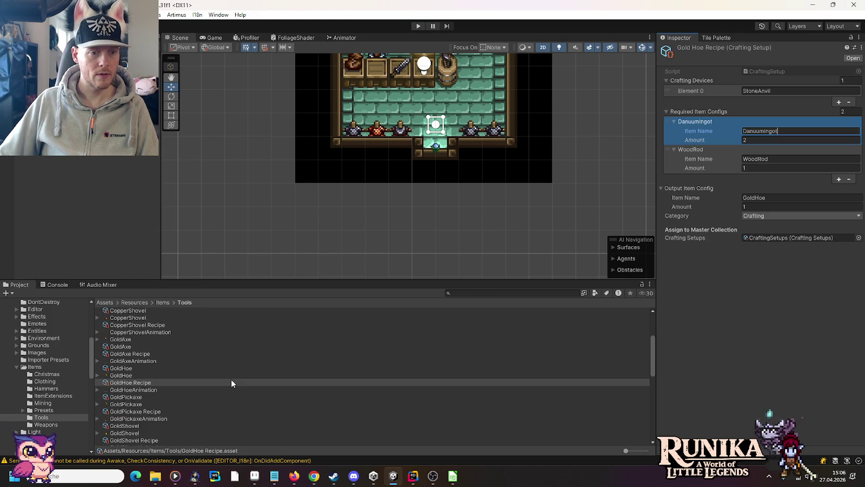
scroll(231, 379, "down", 2)
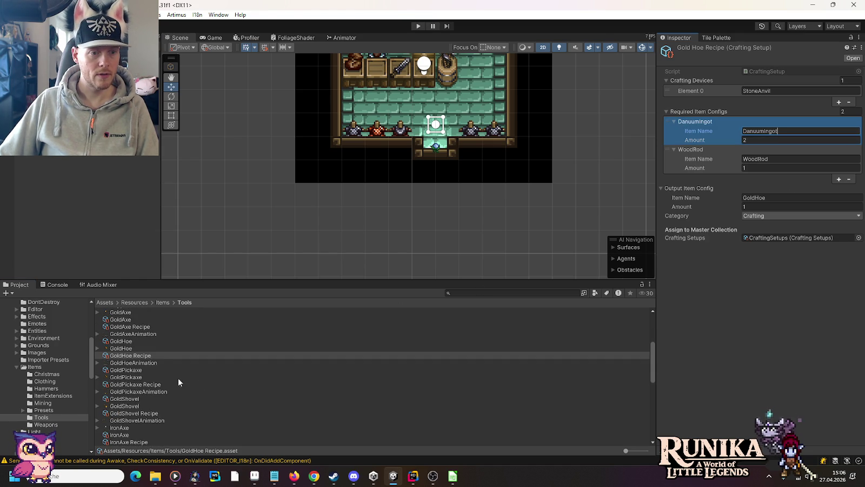
left_click(144, 384)
left_click(771, 130)
key("ctrl+v")
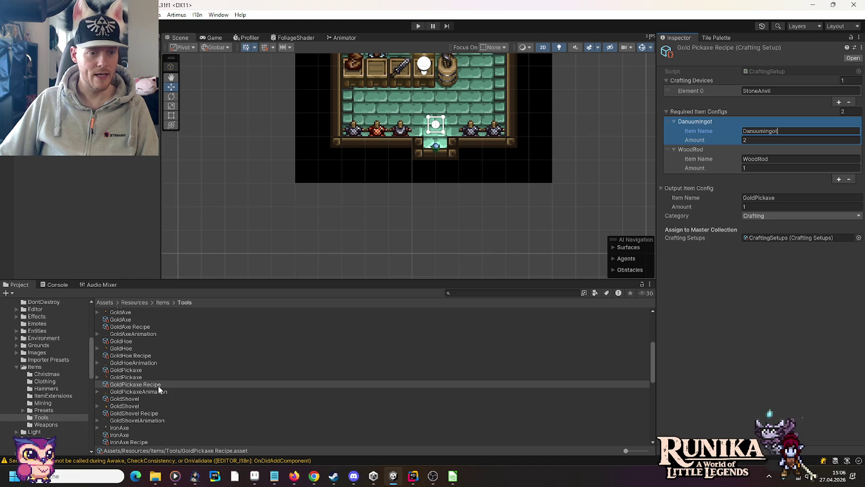
left_click(140, 414)
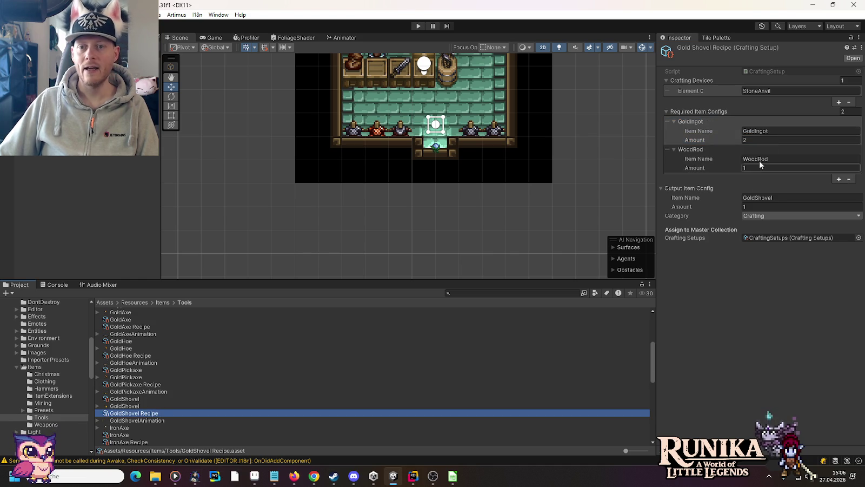
left_click(778, 130)
type("DanuumIngot")
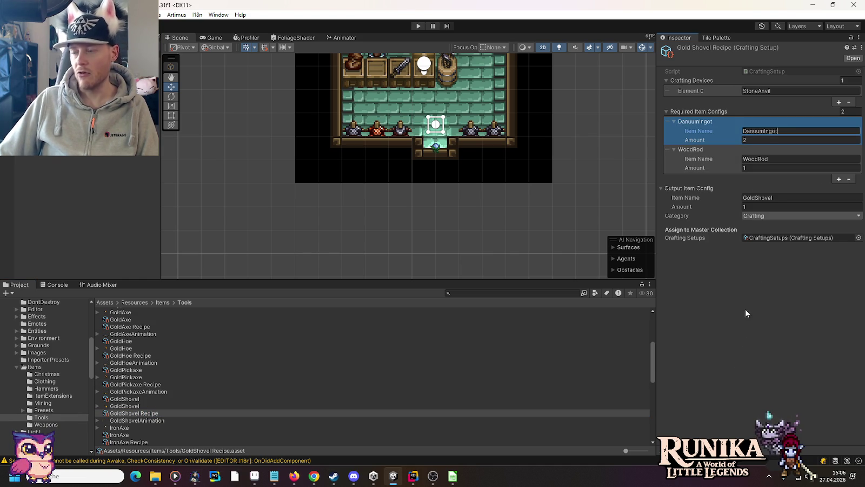
scroll(238, 416, "down", 3)
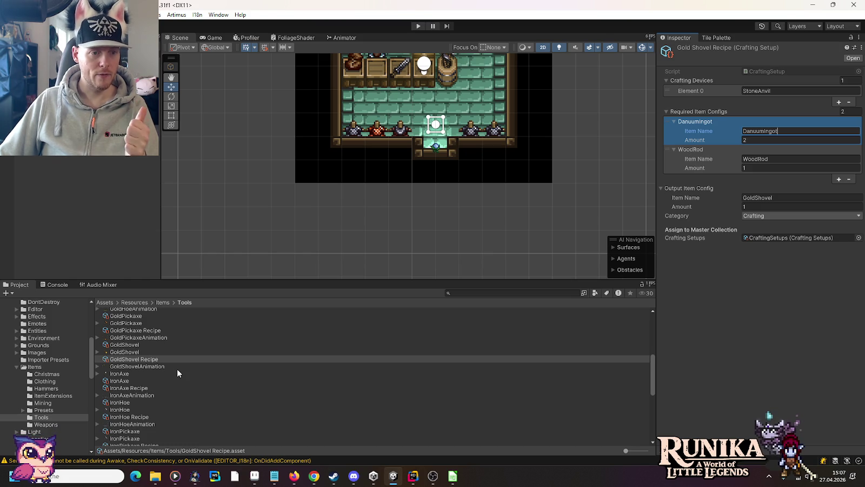
scroll(178, 370, "up", 2)
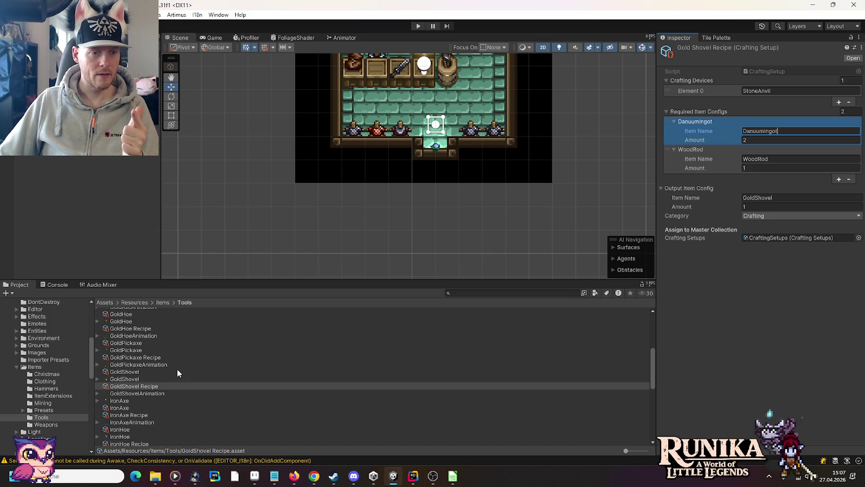
scroll(177, 370, "up", 2)
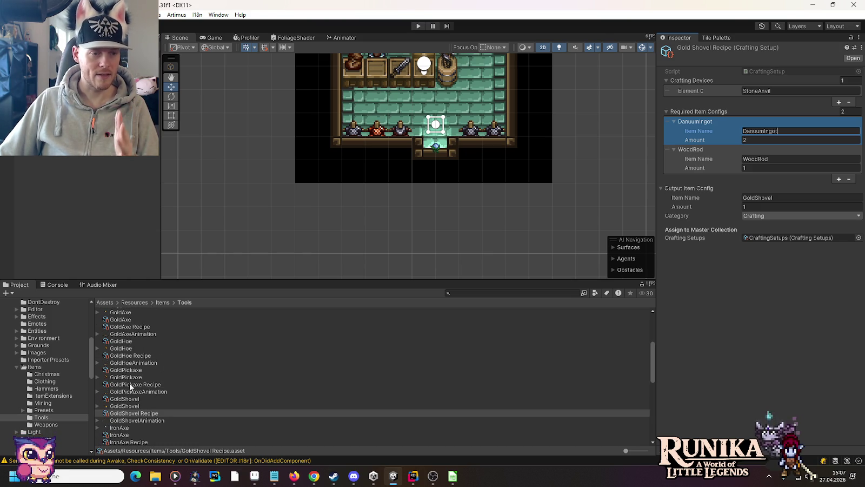
left_click(49, 424)
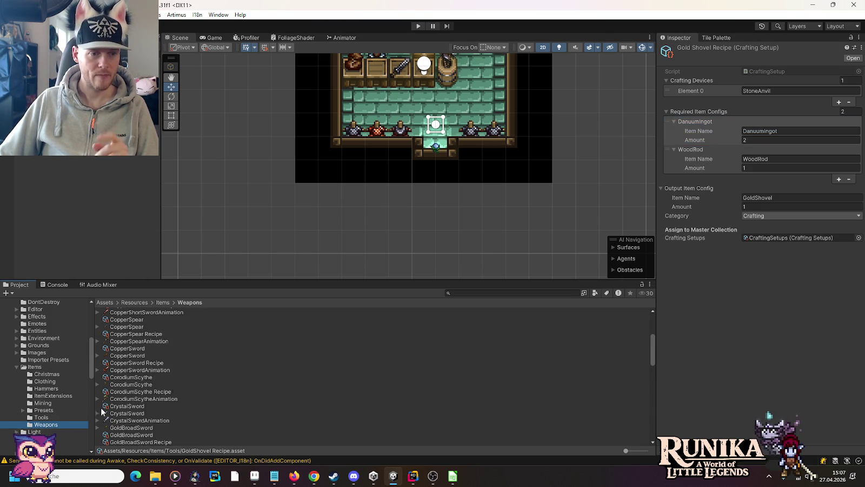
Change the Gold Broad Sword and Gold Scythe recipe ingredients from GoldIngot to Danuumingot
scroll(265, 365, "down", 3)
scroll(266, 363, "down", 3)
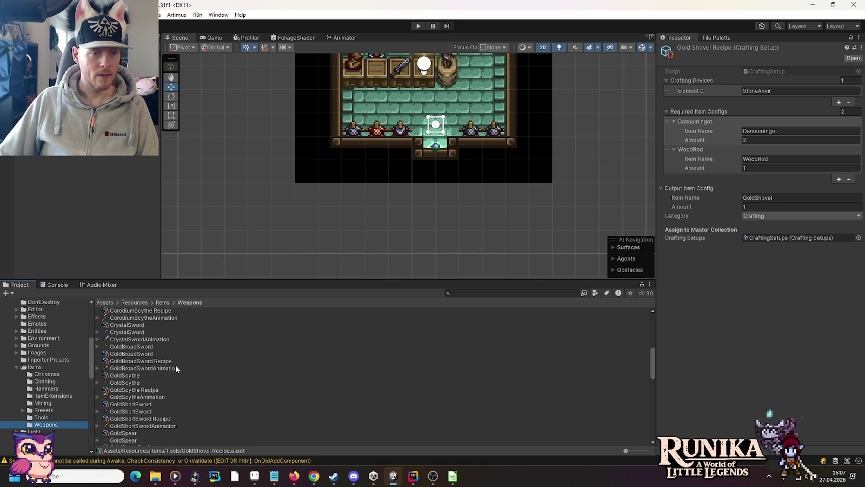
left_click(130, 360)
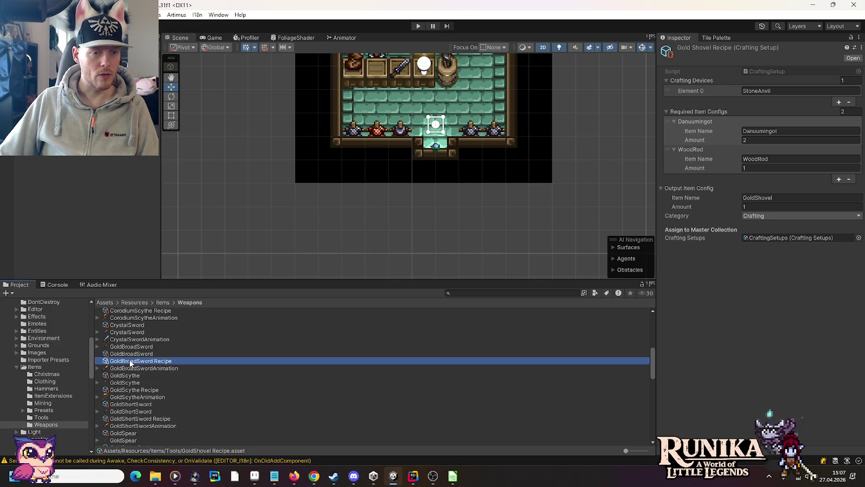
left_click(791, 132)
type("Danuumingot")
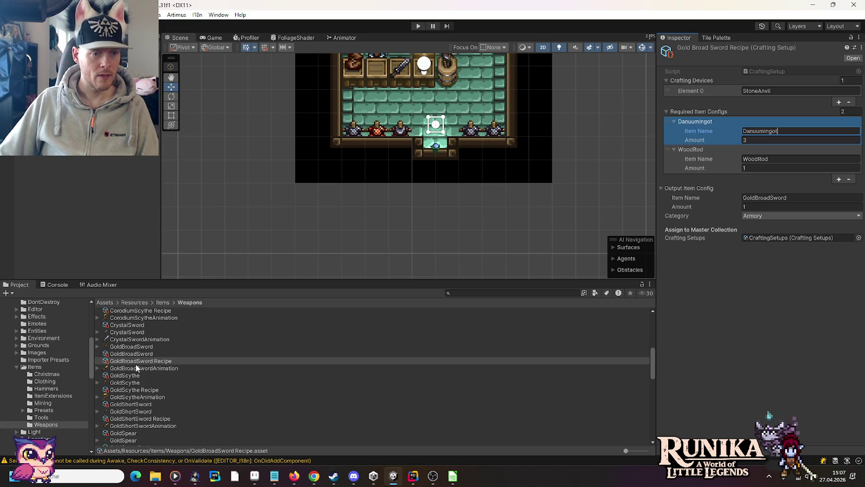
left_click(129, 389)
left_click(756, 132)
key("ctrl+v")
Replace GoldIngot with Danuumingot in the Gold Short Sword and Gold Spear recipes
scroll(182, 364, "down", 3)
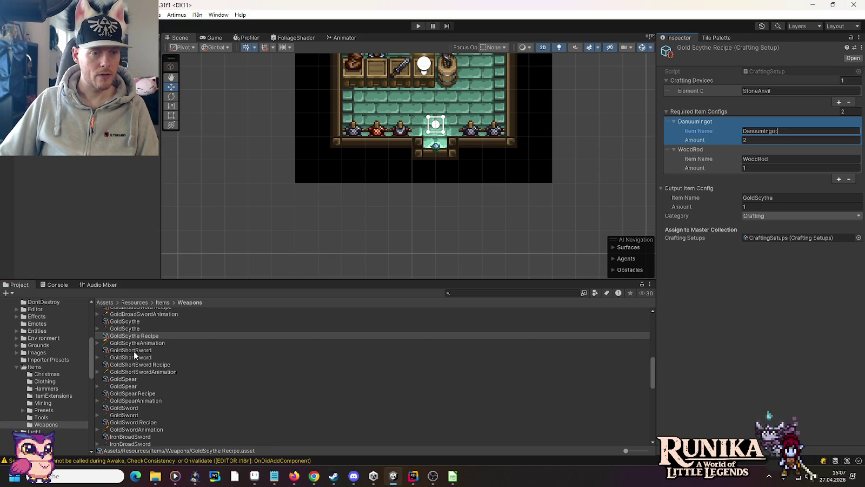
left_click(136, 365)
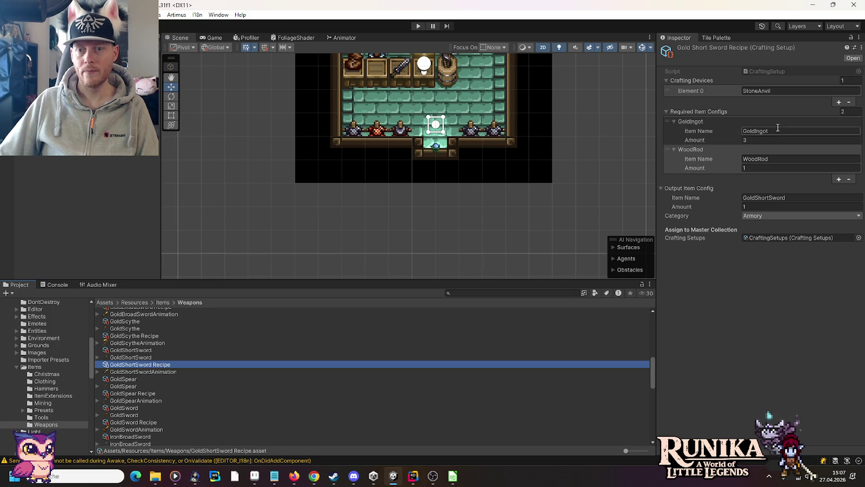
left_click(757, 131)
key("ctrl+v")
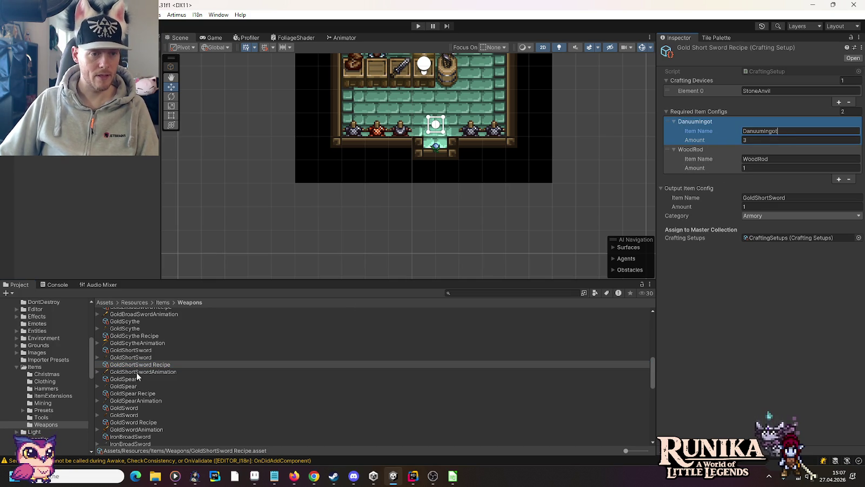
left_click(132, 393)
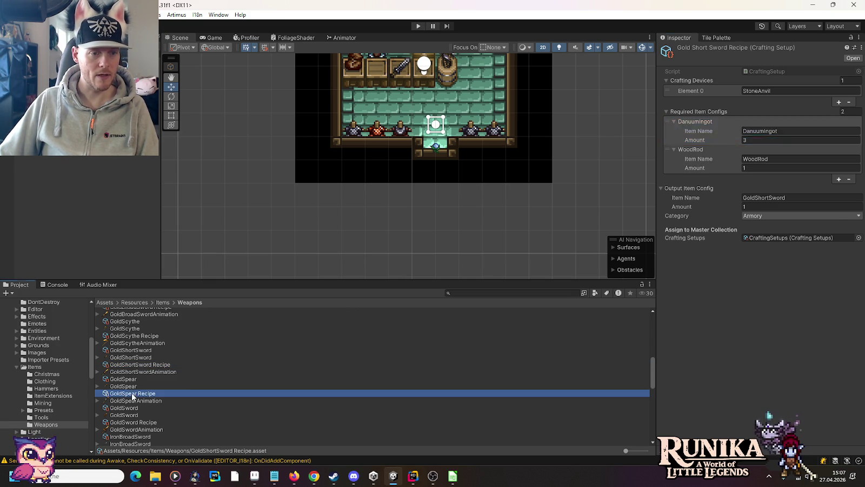
left_click(768, 159)
key("ctrl+v")
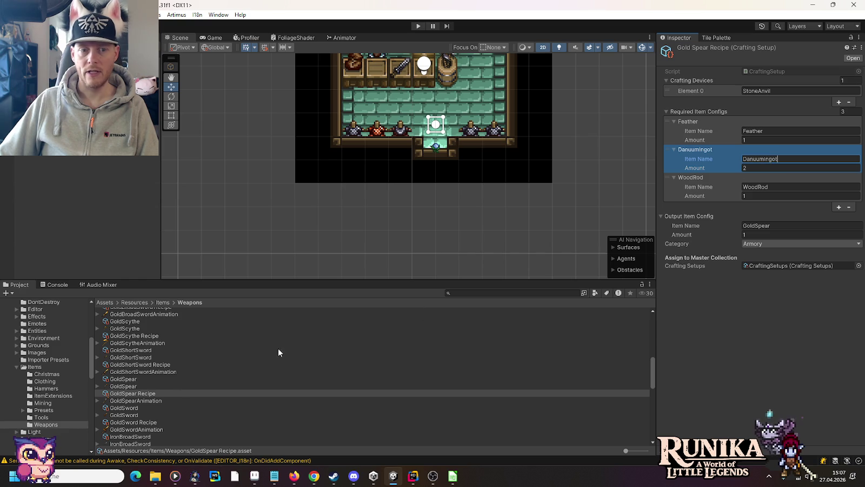
Replace GoldIngot with Danuumingot in the Gold Sword recipe and commit the name
scroll(151, 390, "down", 2)
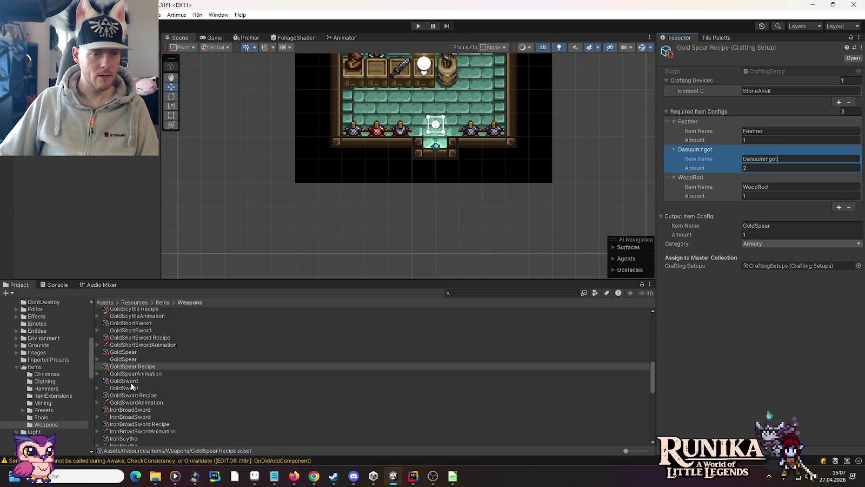
left_click(129, 394)
left_click(776, 132)
type("Danuumingot")
scroll(198, 334, "down", 4)
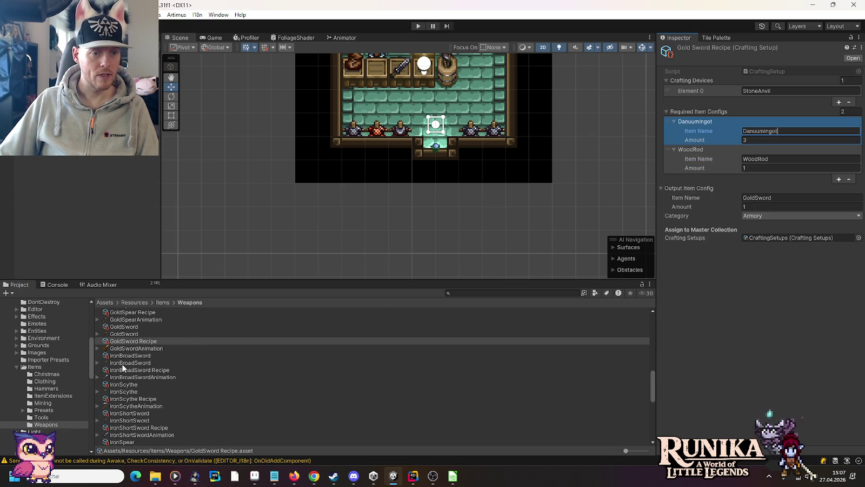
key("Return")
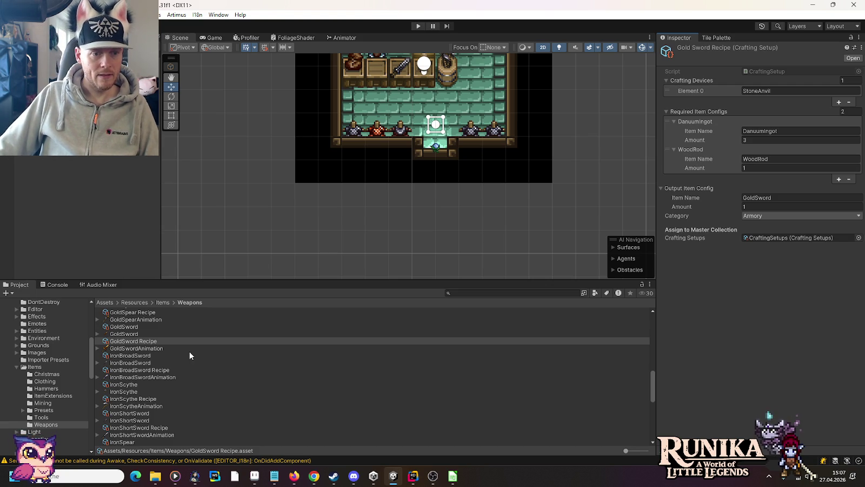
scroll(190, 352, "up", 6)
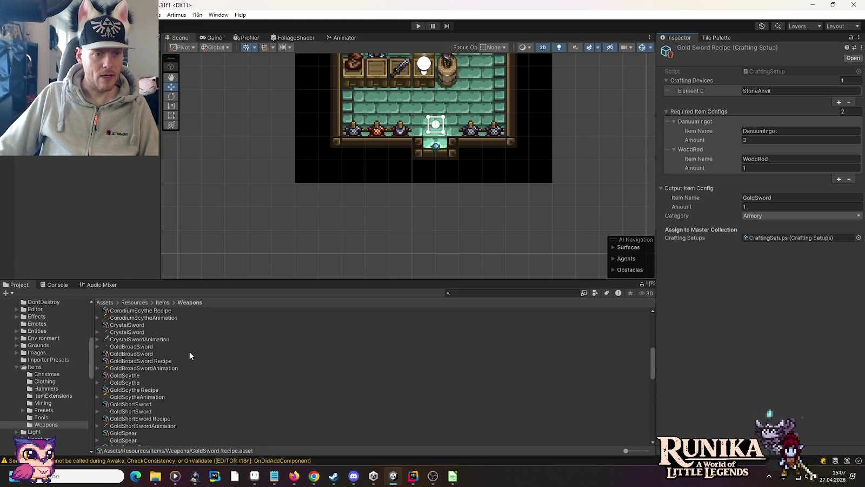
left_click(43, 417)
left_click(414, 478)
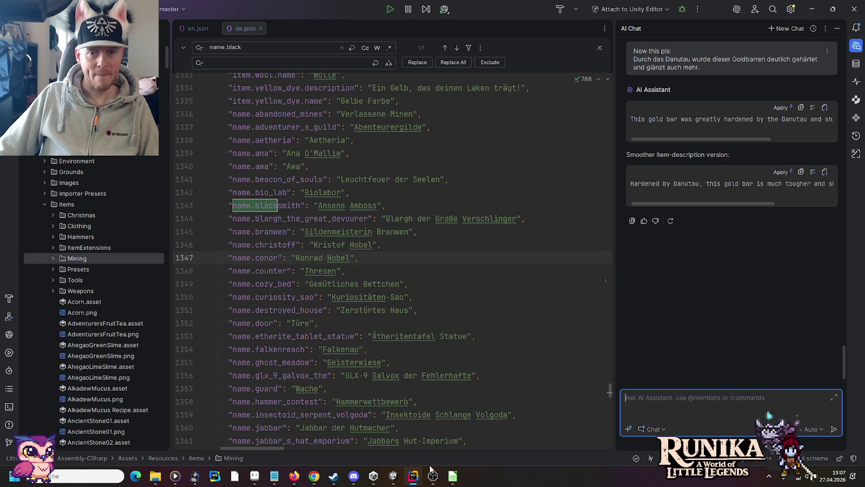
Compare Gold and Danuum on the Durability sheet: Danuum is level 6 with durability 440
left_click(258, 479)
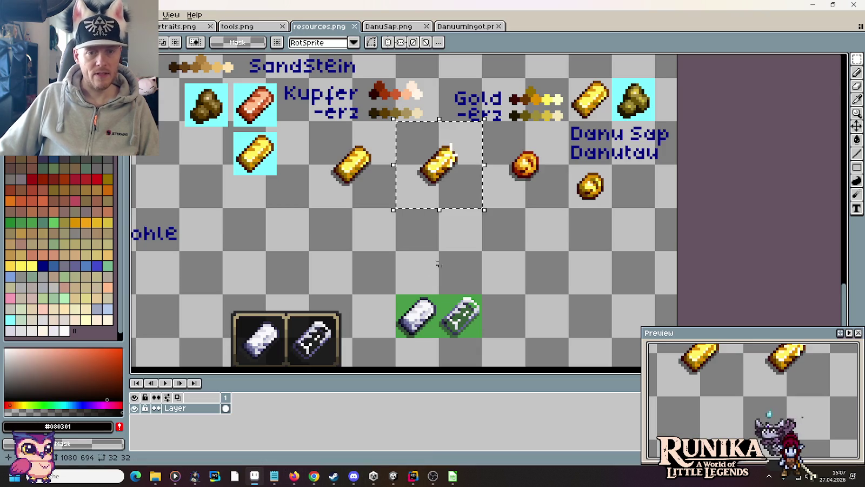
left_click(453, 476)
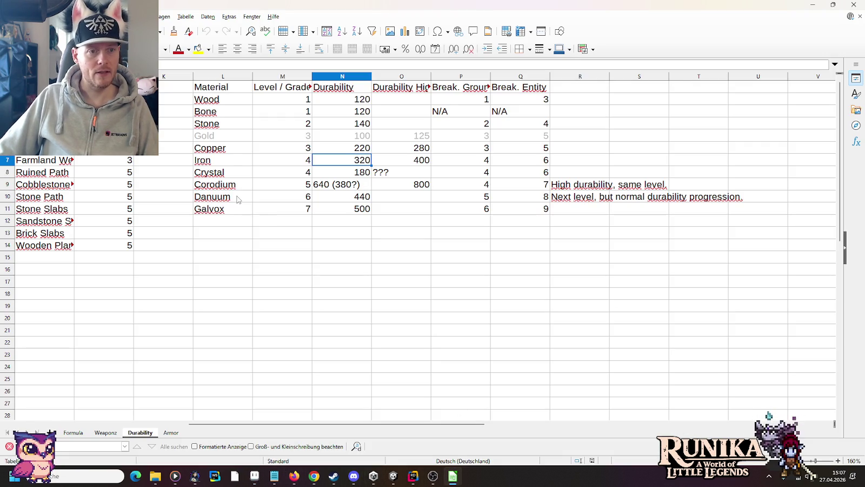
left_click(299, 139)
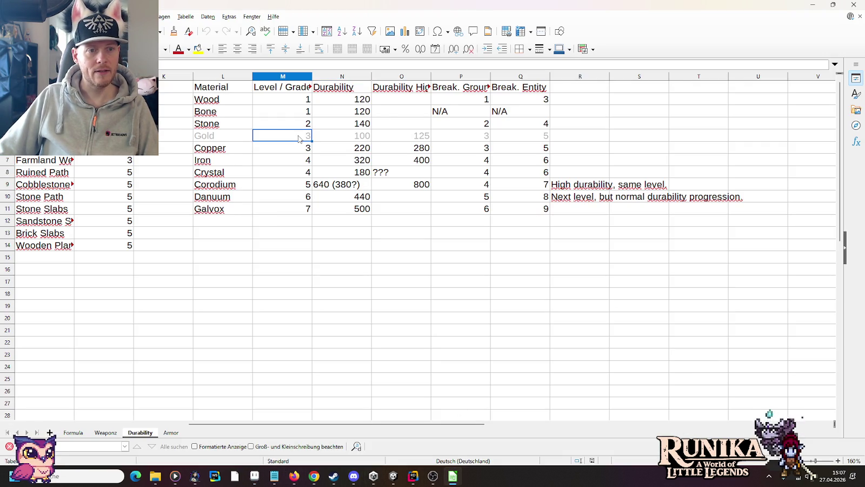
left_click(294, 197)
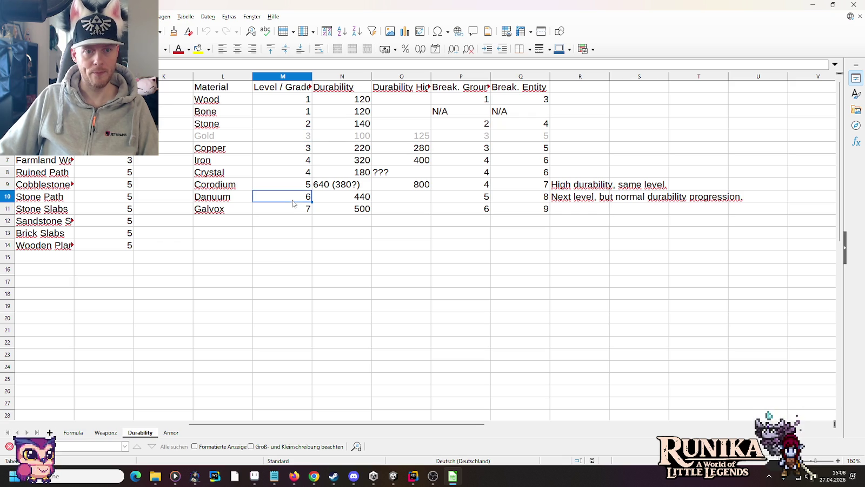
left_click(340, 137)
left_click(351, 196)
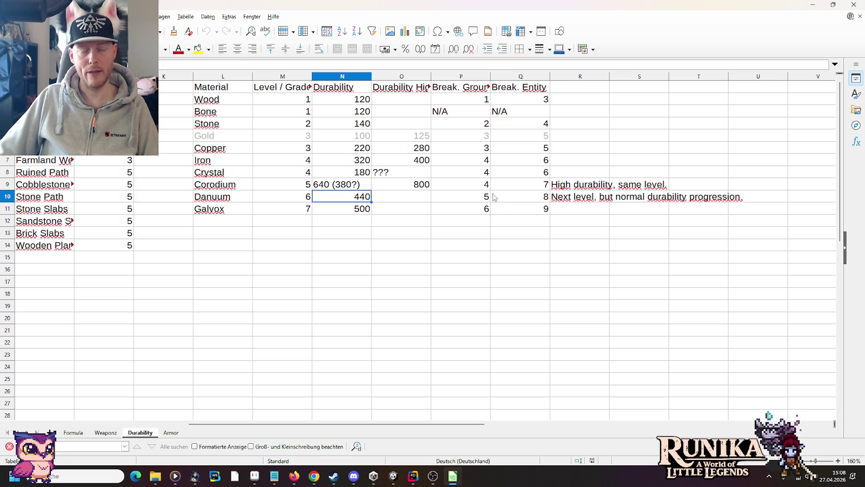
left_click(412, 478)
left_click(393, 476)
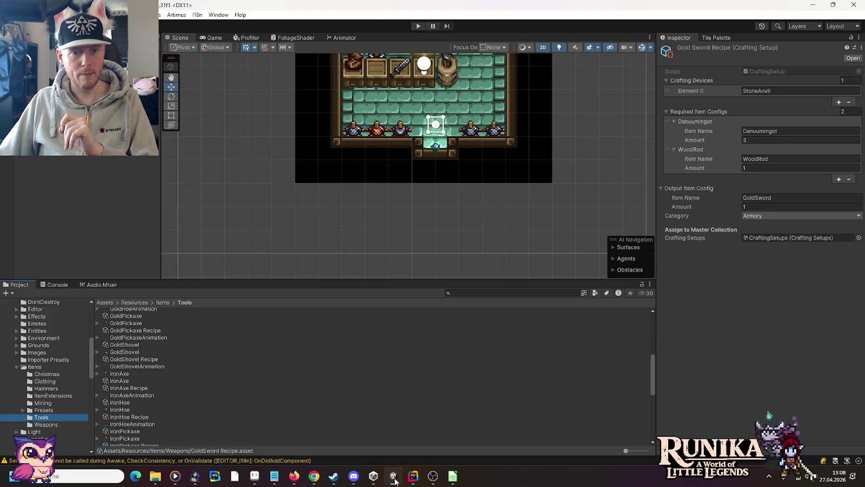
Select the GoldAxe item in Items/Tools, checking the durability spreadsheet alongside
scroll(149, 353, "up", 2)
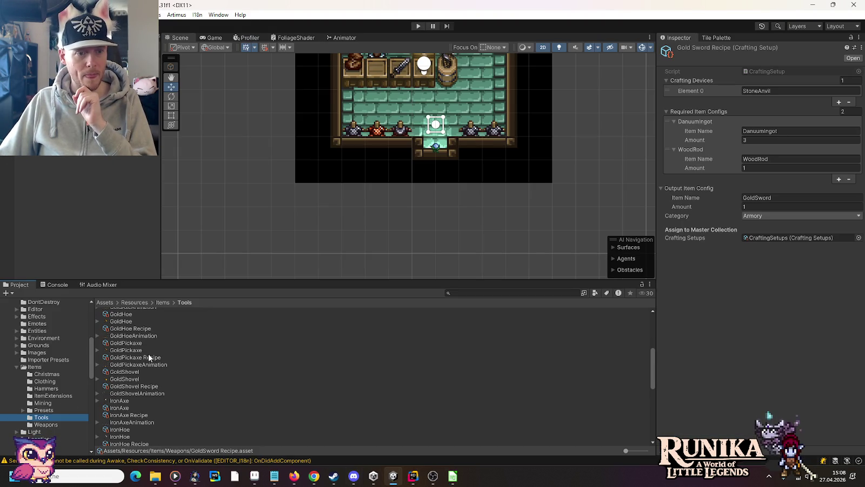
scroll(147, 346, "up", 2)
scroll(148, 344, "up", 2)
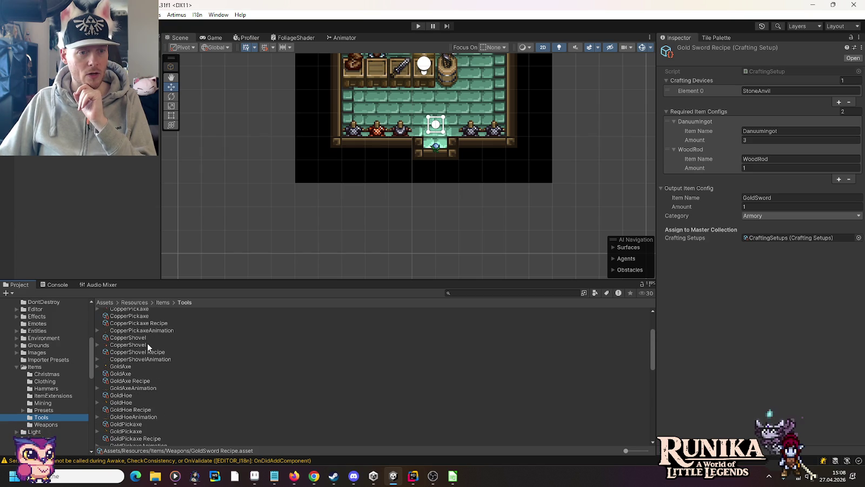
left_click(123, 373)
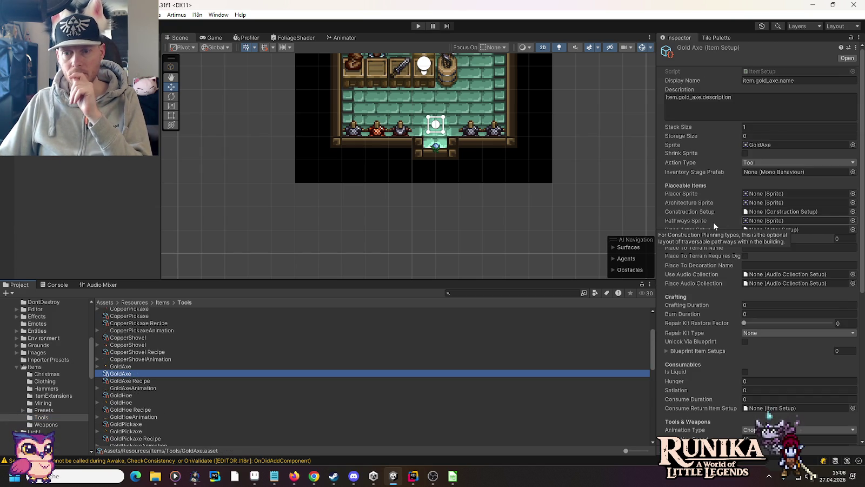
scroll(713, 221, "down", 10)
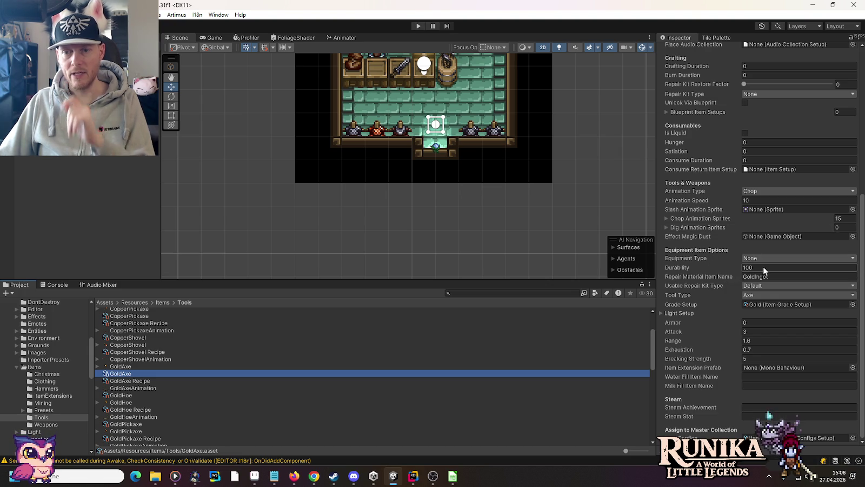
key("alt+Tab")
key("alt+Tab")
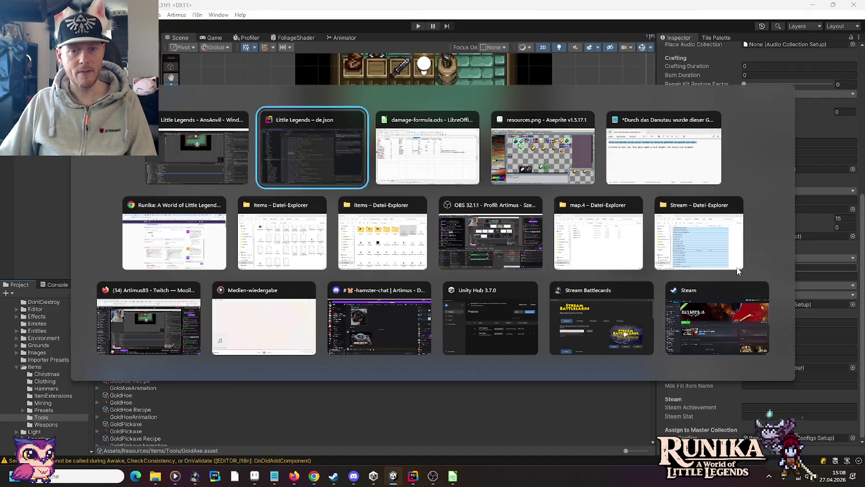
key("alt+Tab")
Set GoldAxe Durability to 440 and Repair Material to DanuumIngot, then ping its grade setup
left_click(759, 267)
type("440")
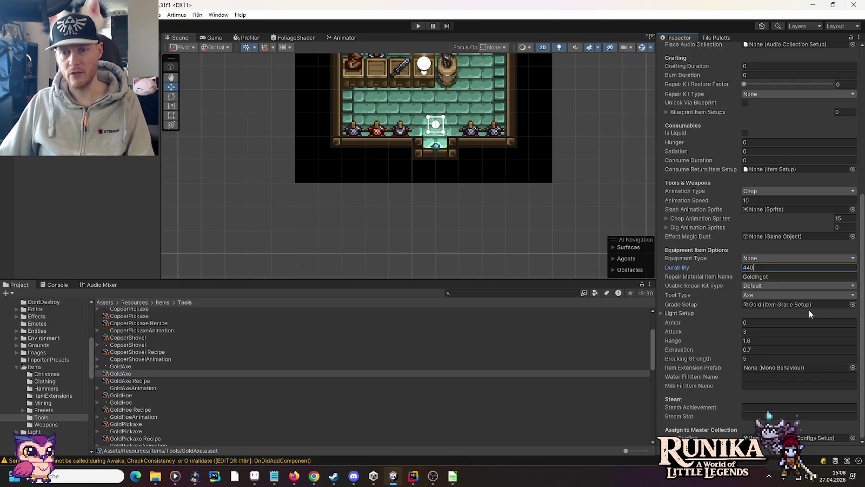
left_click(779, 278)
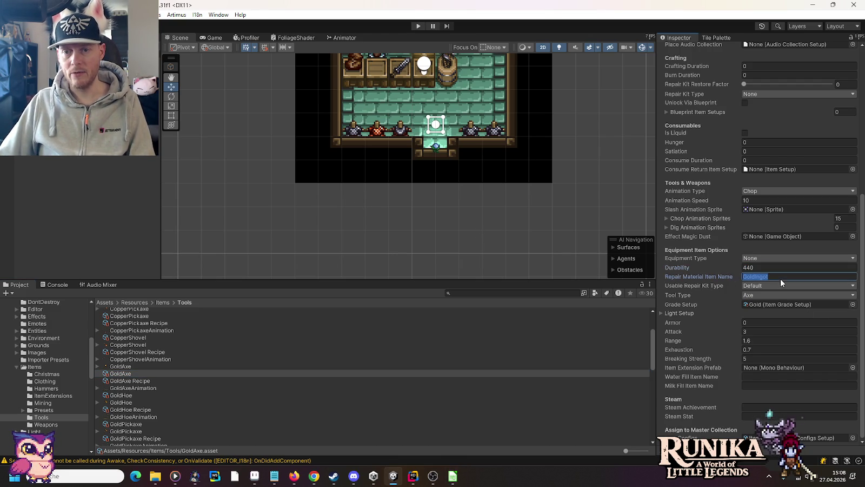
type("DanuumIngot")
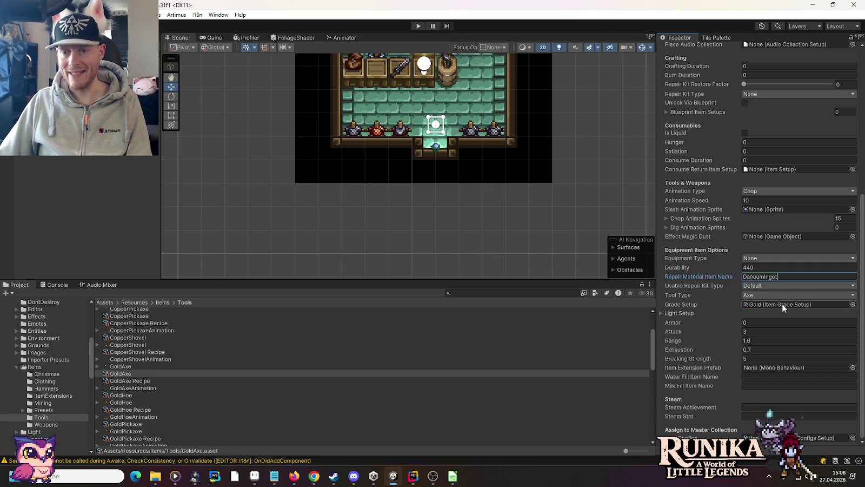
mouse_move(783, 308)
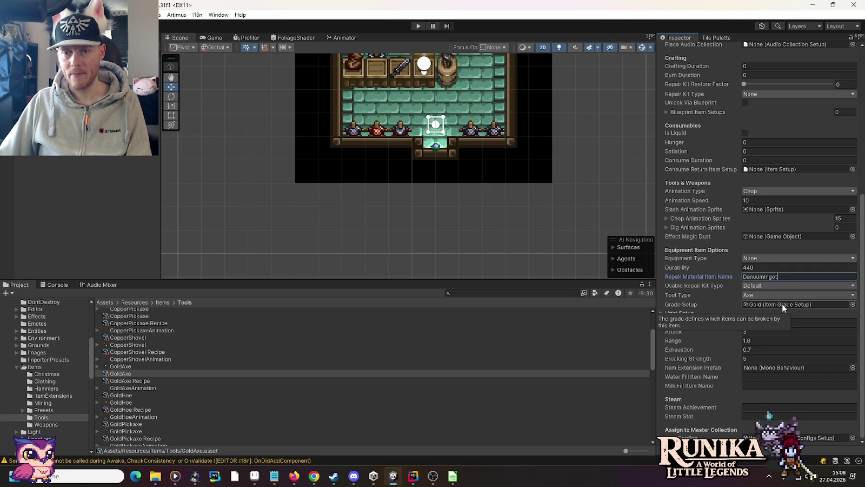
left_click(783, 305)
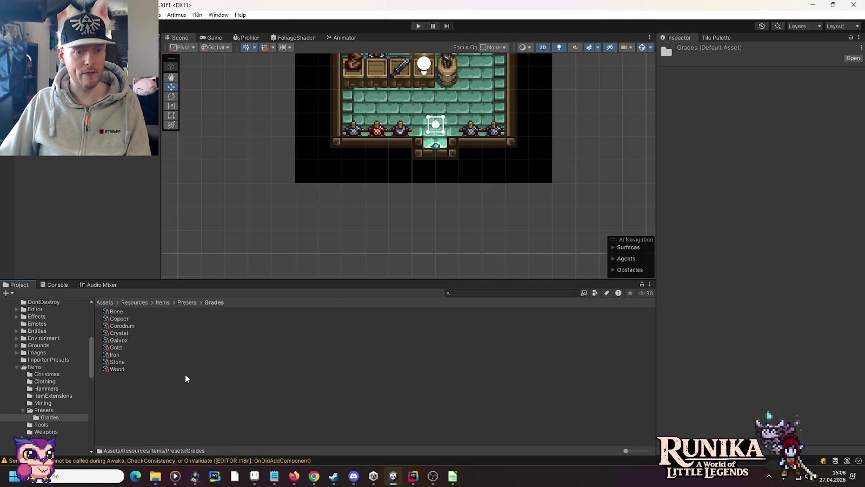
Create a new Little Legends Item Grade Setup asset named Danuum in the Grades folder
right_click(185, 377)
mouse_move(266, 115)
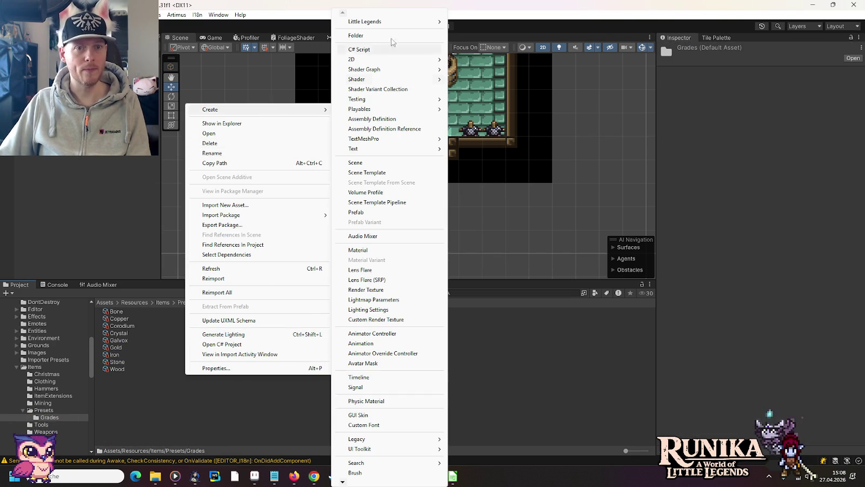
mouse_move(389, 21)
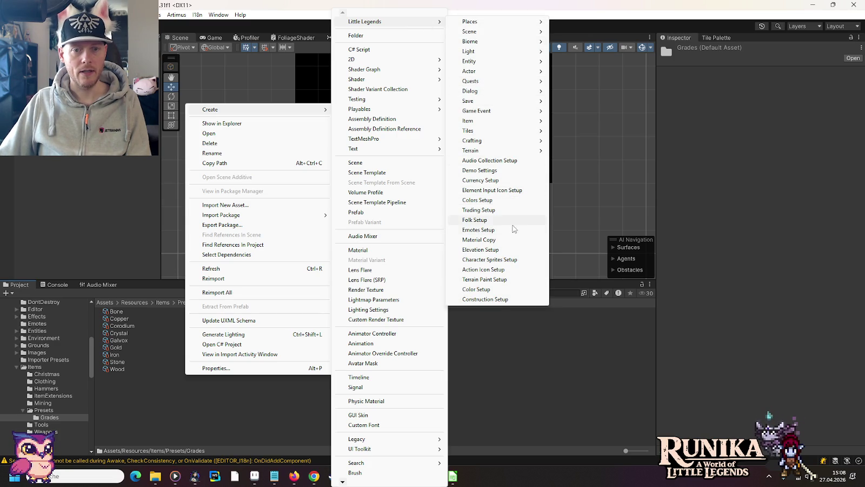
mouse_move(508, 147)
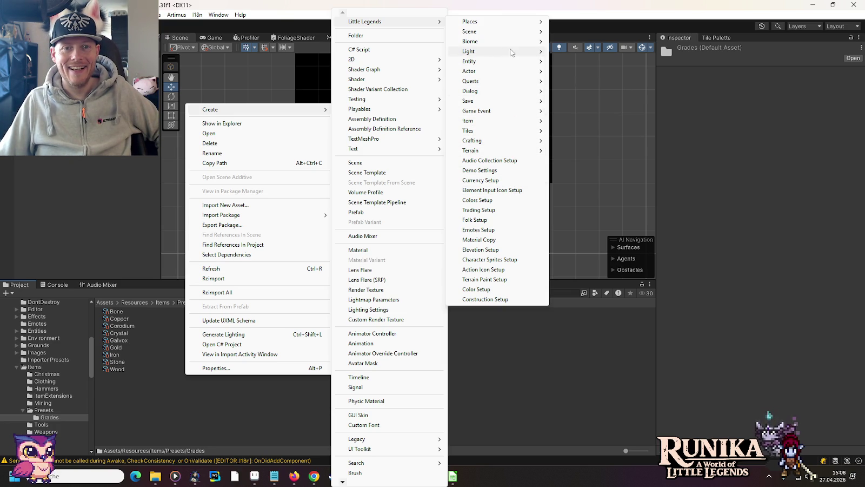
mouse_move(508, 120)
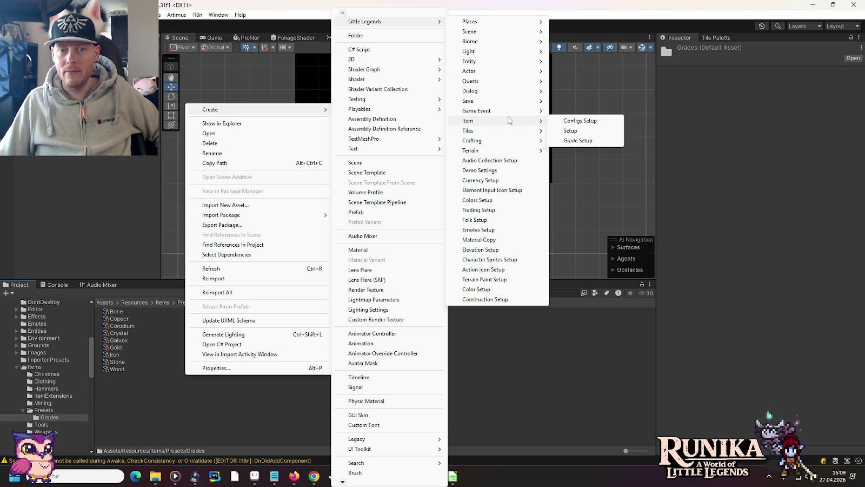
left_click(578, 140)
type("Danuum")
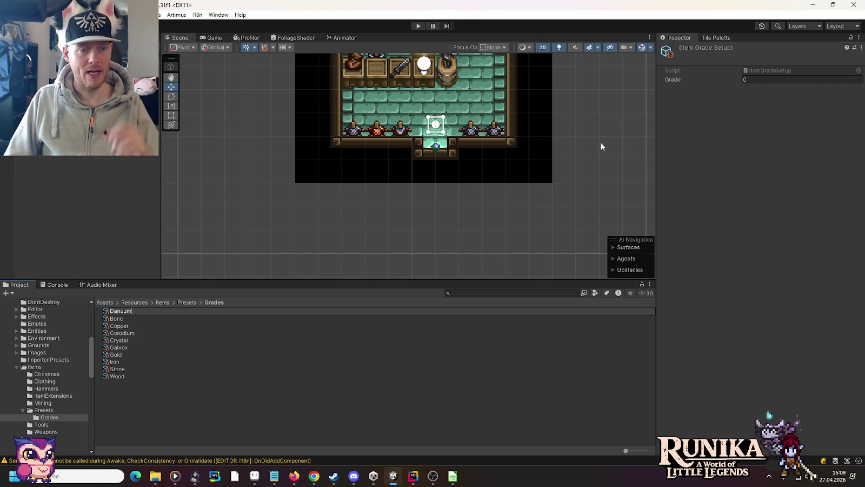
key("Return")
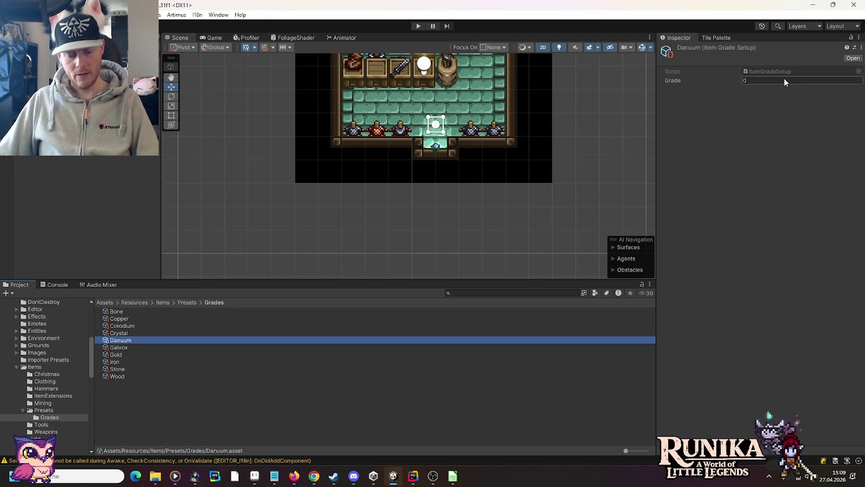
Set the Danuum grade asset's Grade to 6, matching the spreadsheet level
key("alt+Tab")
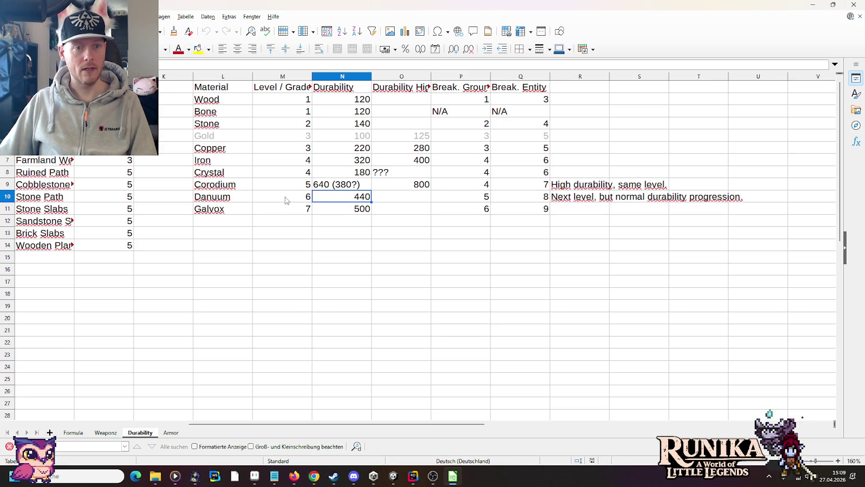
key("alt+Tab")
left_click(748, 82)
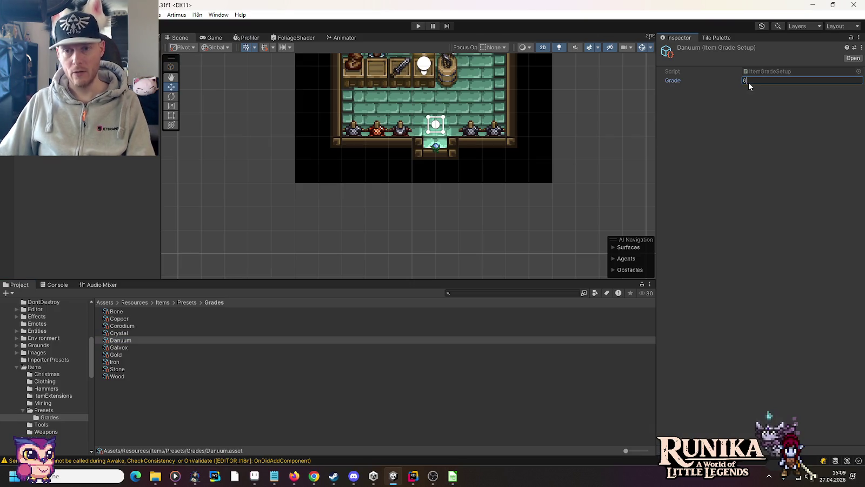
key("alt+Tab")
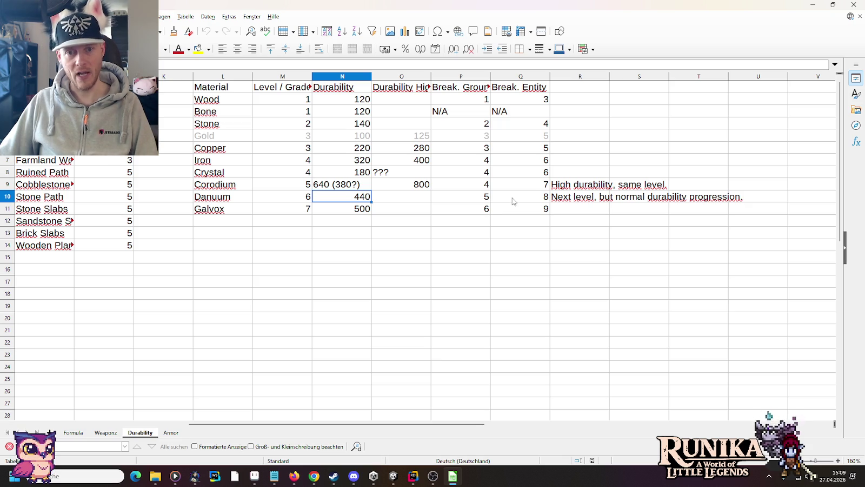
key("alt+Tab")
type("6")
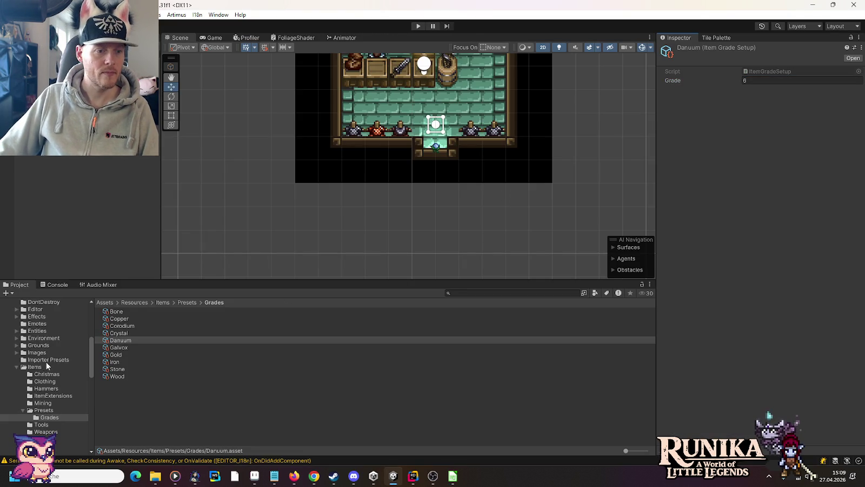
left_click(41, 424)
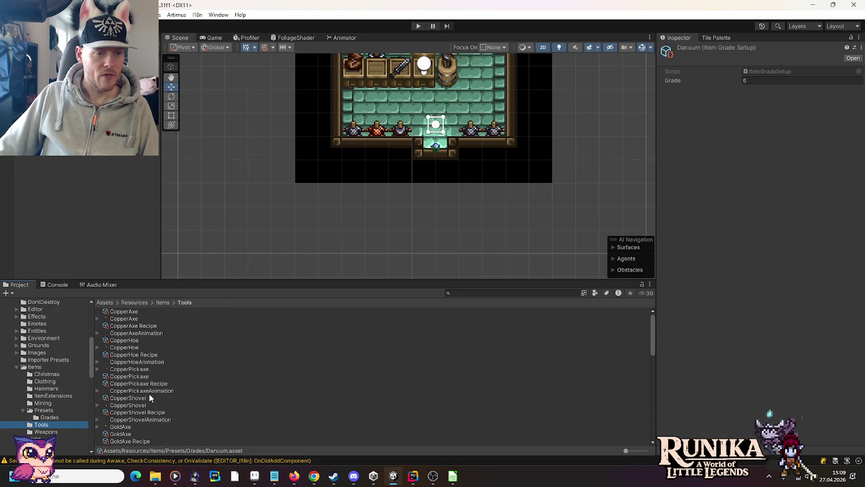
Assign the Danuum grade setup to the GoldAxe and enter Breaking Strength 8 from the spreadsheet
scroll(158, 382, "down", 3)
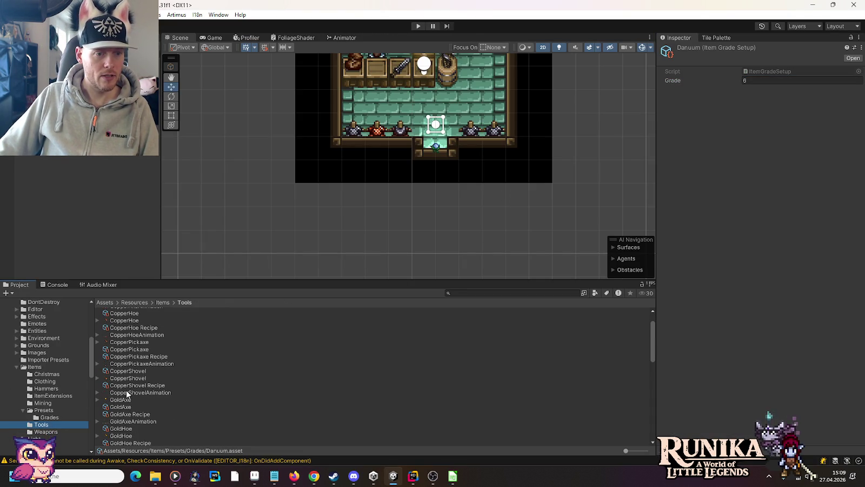
scroll(127, 393, "down", 3)
left_click(135, 352)
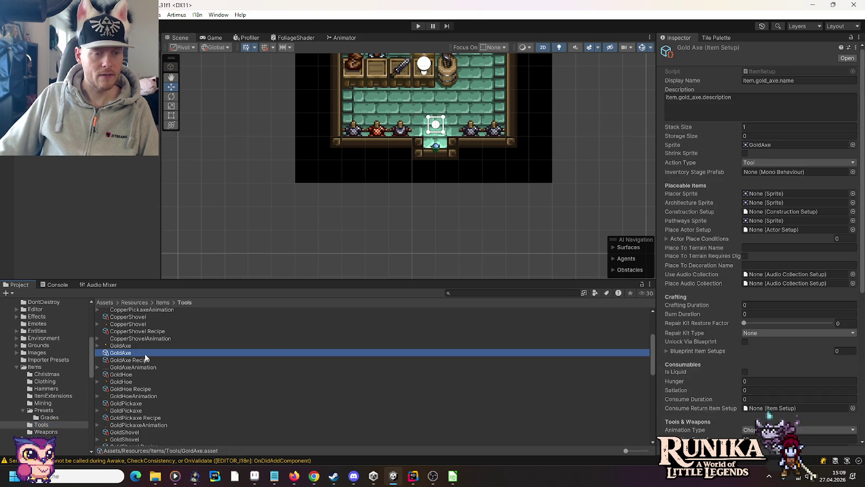
scroll(745, 282, "down", 10)
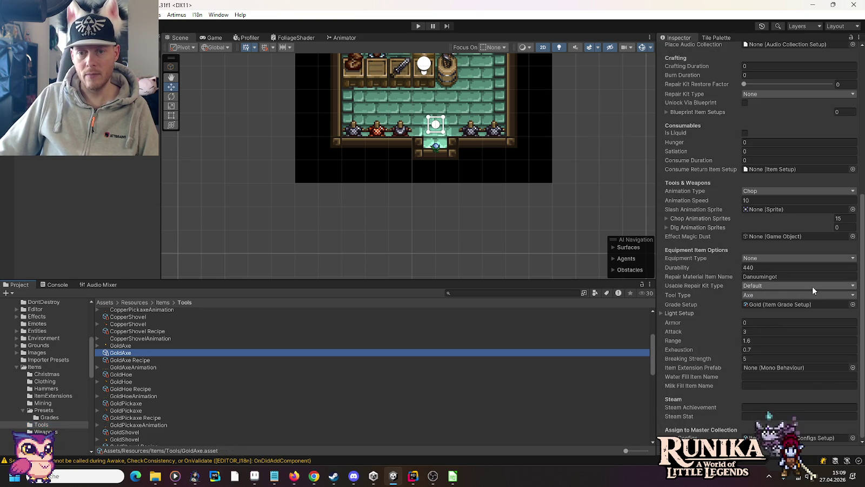
left_click(852, 304)
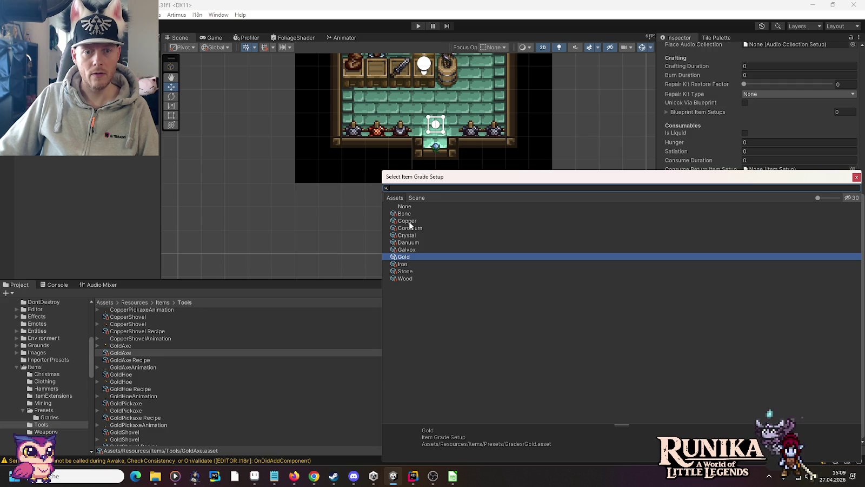
double_click(409, 242)
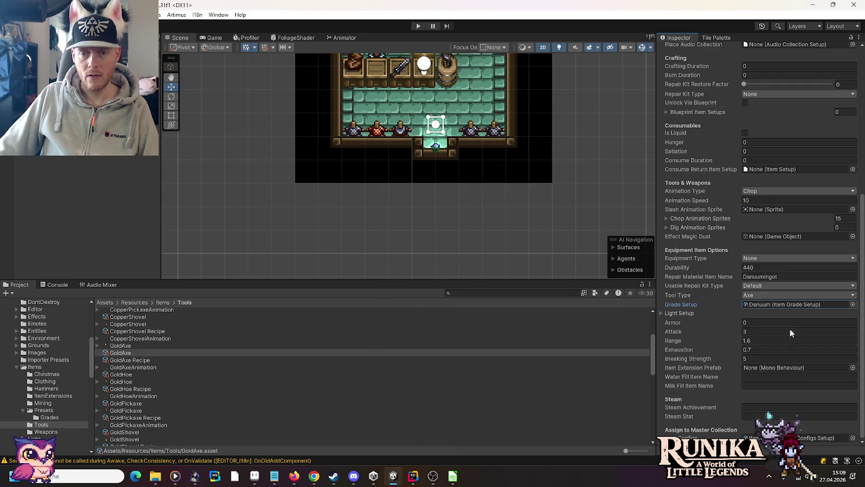
key("alt+Tab")
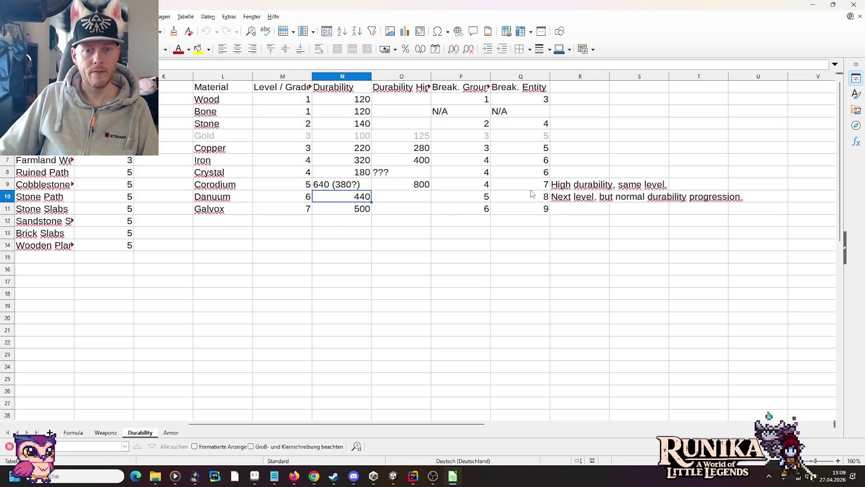
key("alt+Tab")
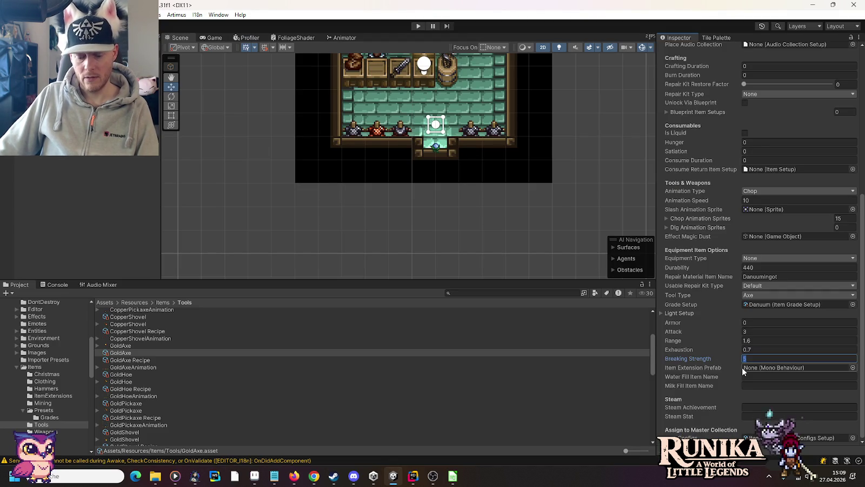
type("8")
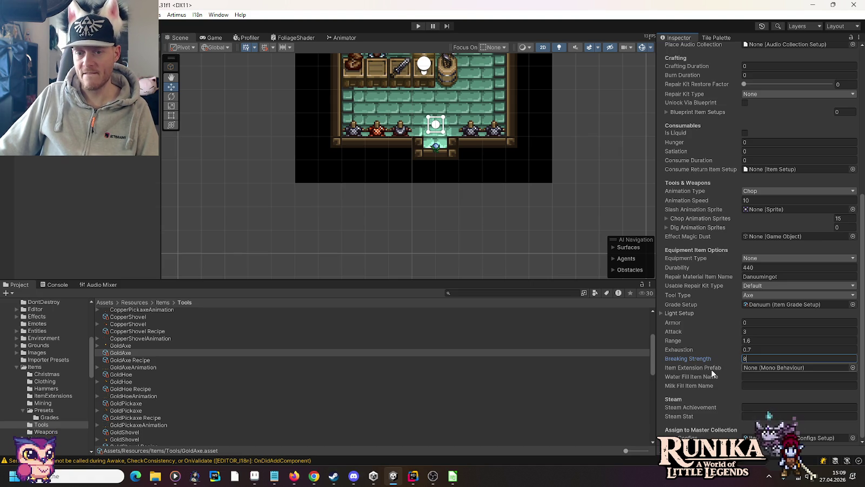
key("alt+Tab")
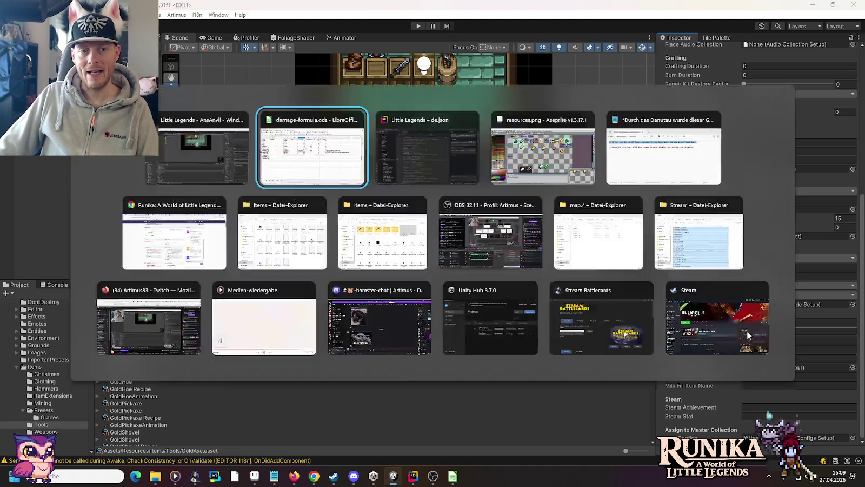
Open the Weaponz sheet and inspect Attack values, such as Iron Pickaxe's 3 and cell C4
left_click(305, 143)
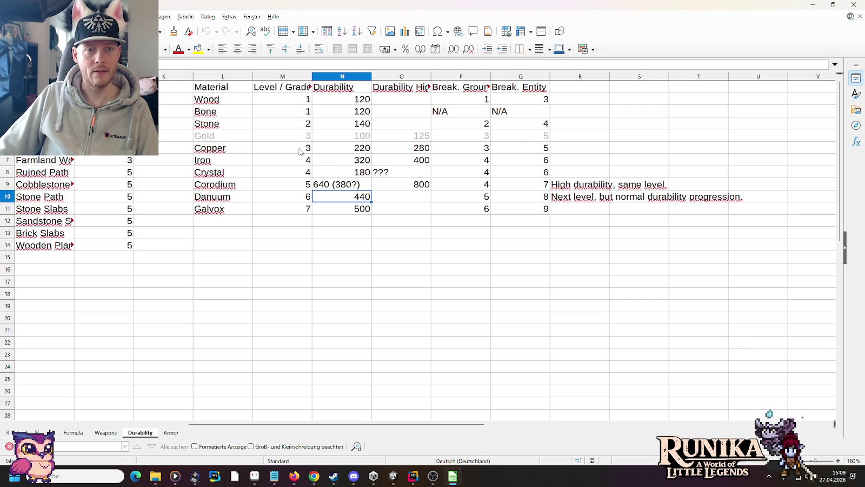
left_click_drag(330, 424, 164, 409)
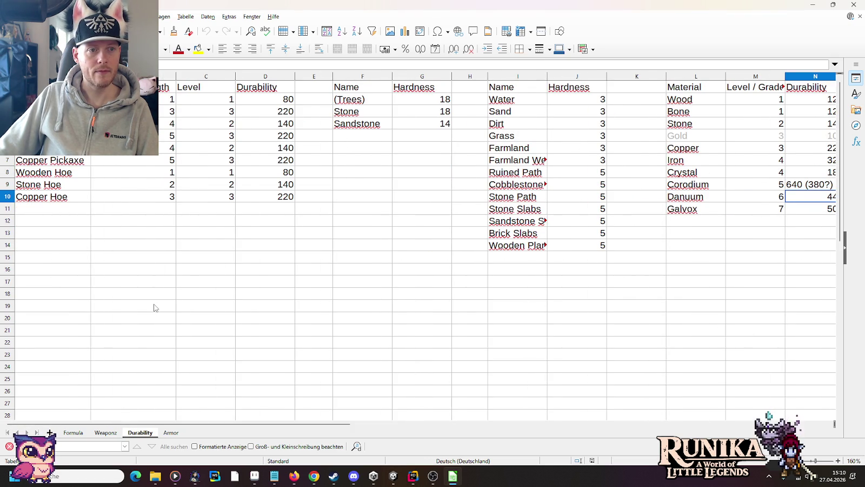
left_click(105, 433)
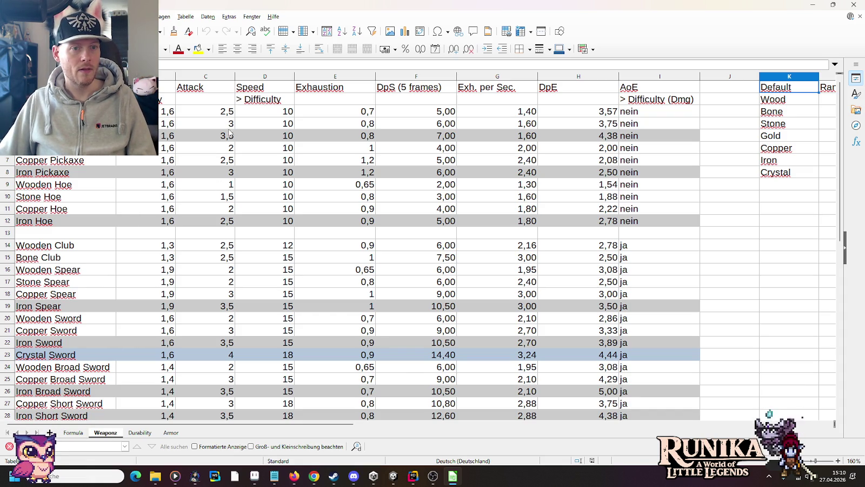
left_click(231, 173)
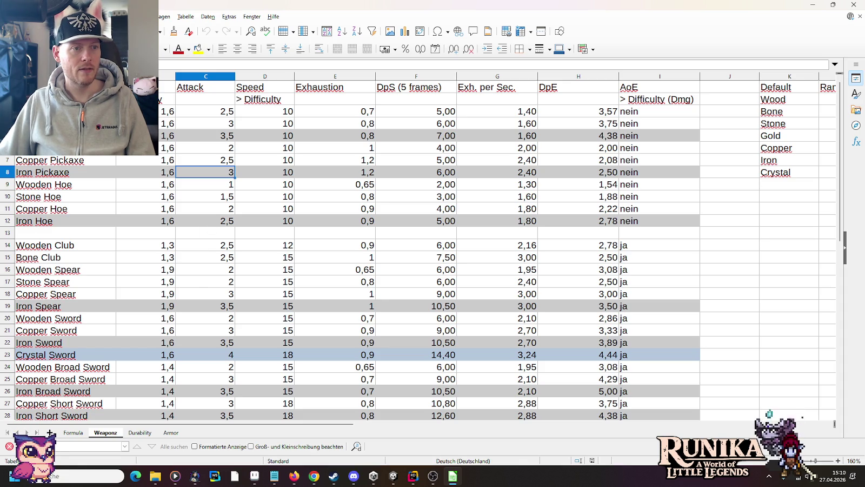
key("ctrl+Home")
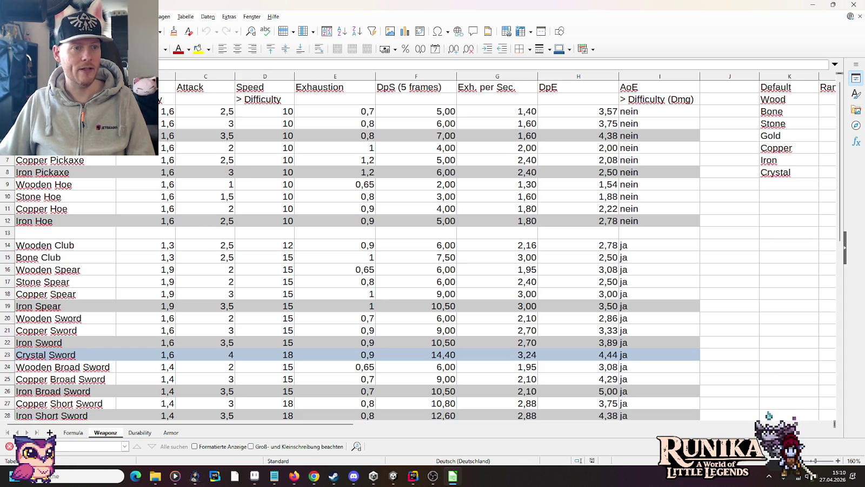
left_click(231, 124)
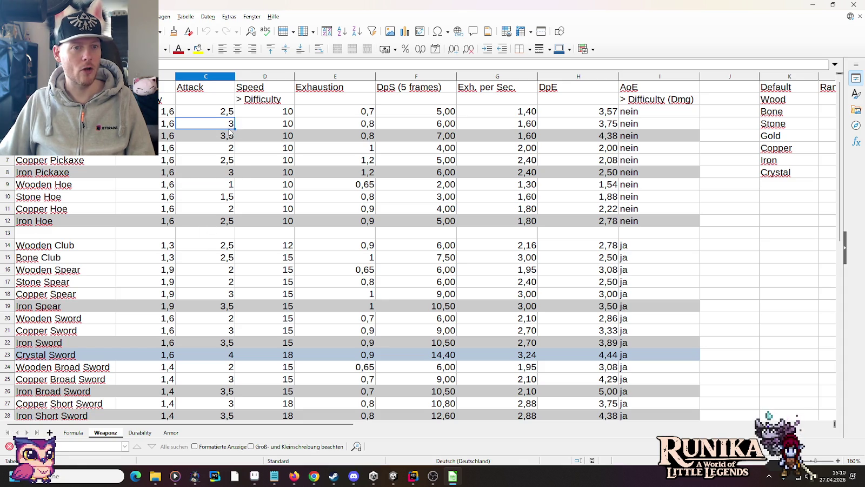
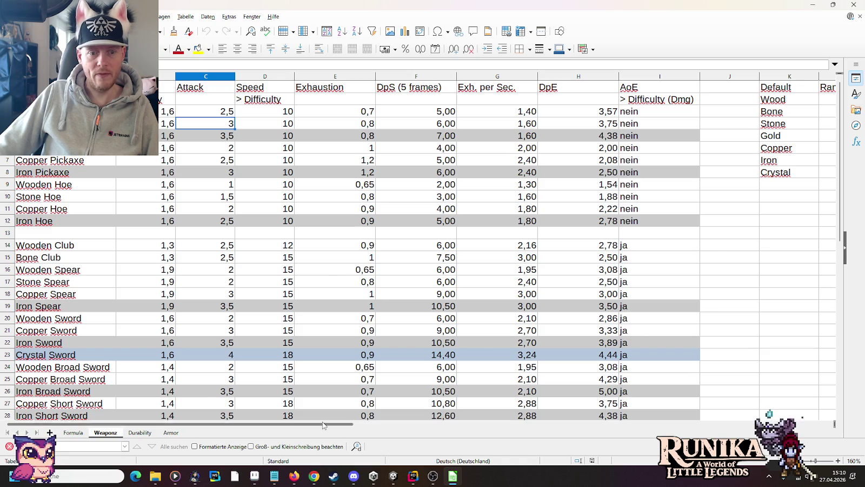
Add a Danuum row to the Weaponz material table with Attack 4,5
left_click_drag(299, 425, 421, 426)
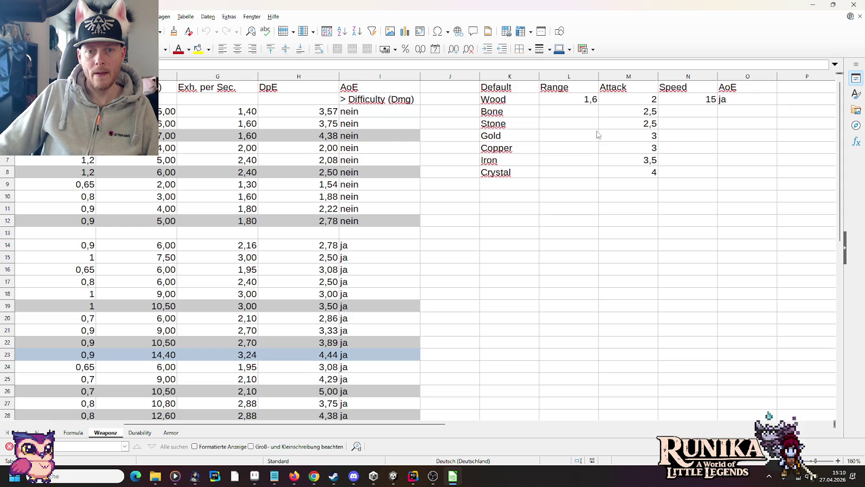
left_click(510, 185)
type("Danuu")
key("Tab")
key("Tab")
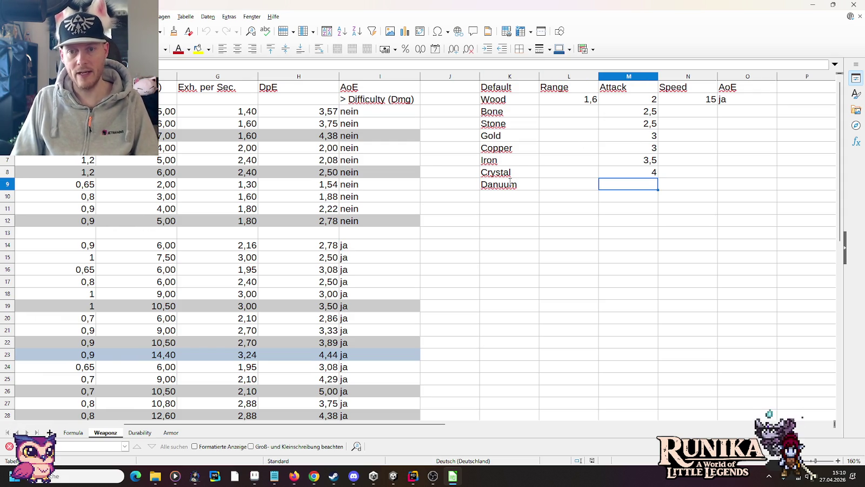
type("4,5")
key("Return")
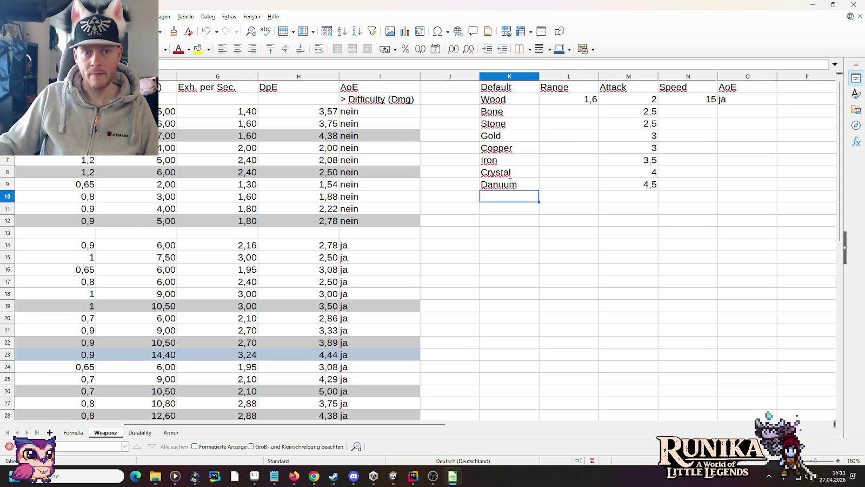
Review the Iron, Crystal and Danuum entries in the table, then return to Unity
left_click_drag(344, 424, 216, 428)
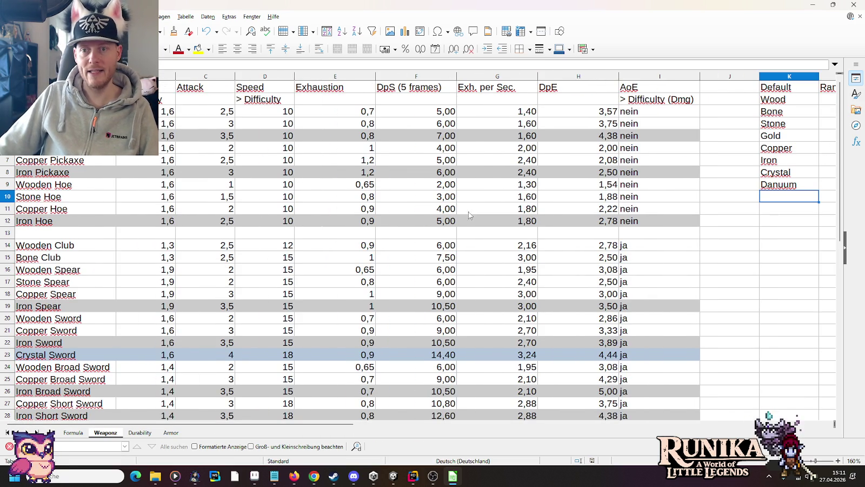
left_click_drag(321, 425, 452, 427)
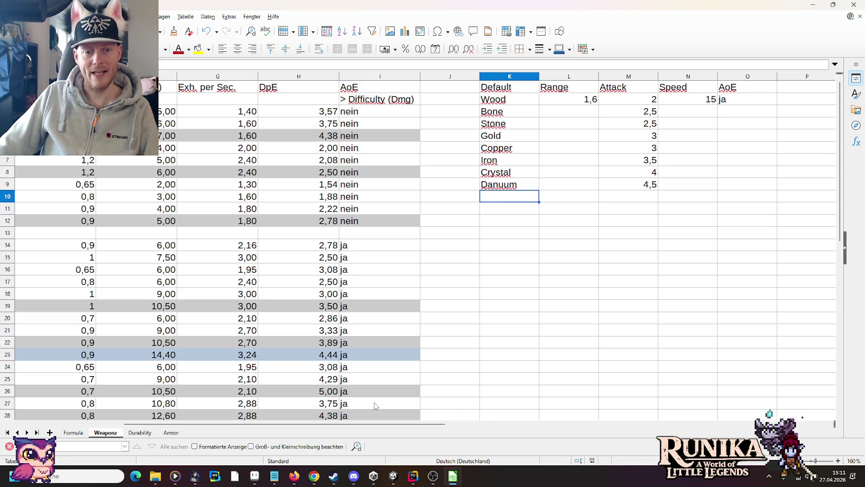
left_click(494, 159)
left_click(495, 175)
left_click(496, 188)
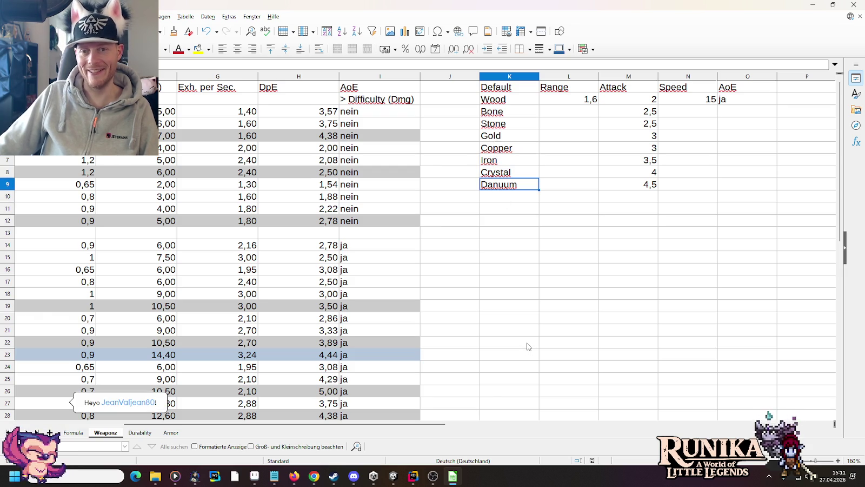
key("alt+Tab")
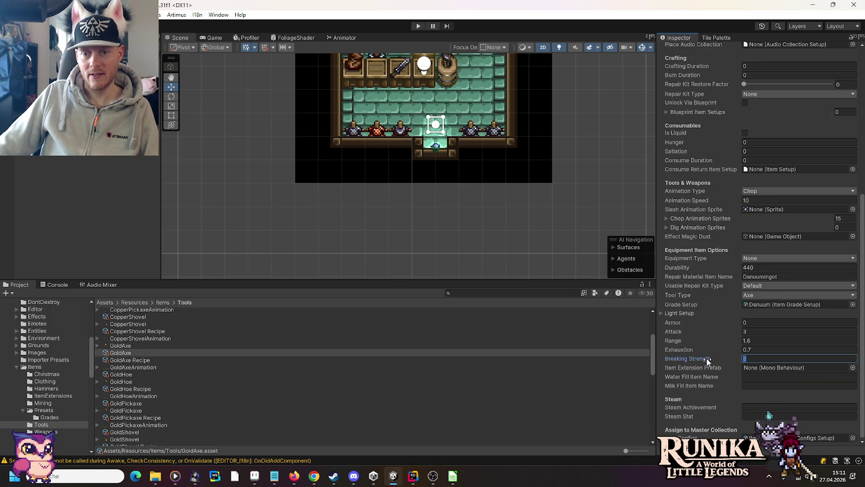
Set the GoldAxe's Attack to 4.5
left_click(757, 332)
type("4.5")
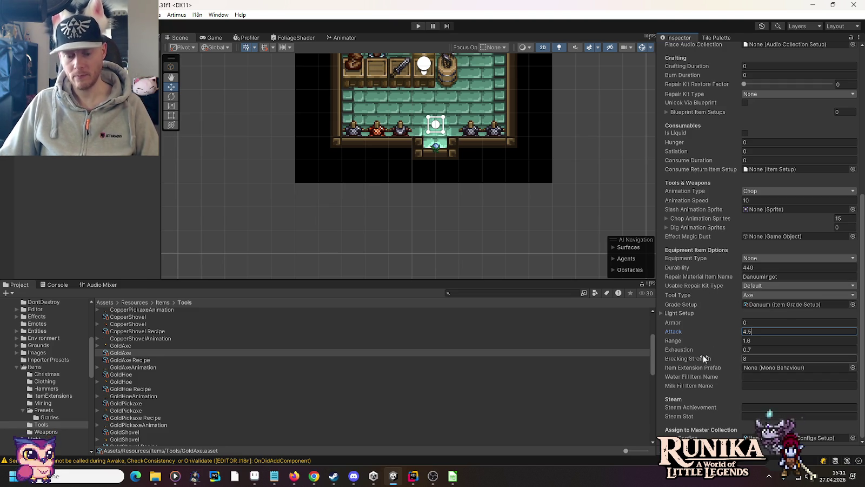
key("Return")
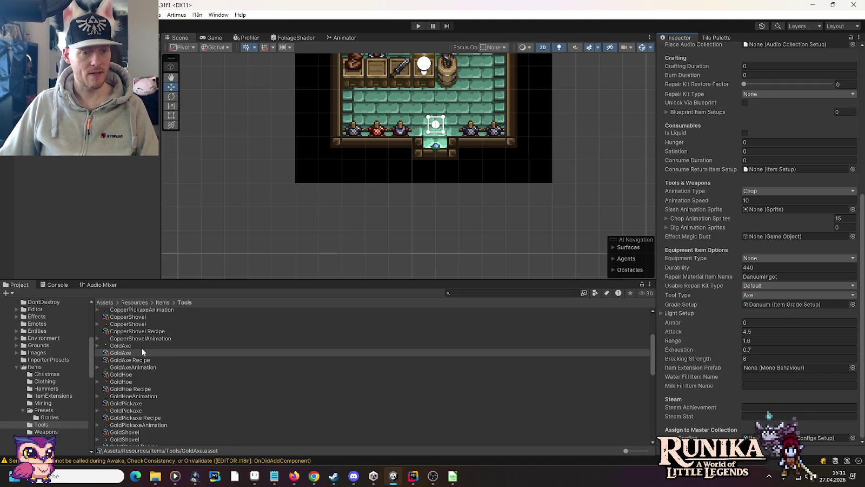
Give the GoldHoe Danuum grade, Danuumingot repair material, 440 durability, breaking strength 8 and Attack 4
left_click(136, 374)
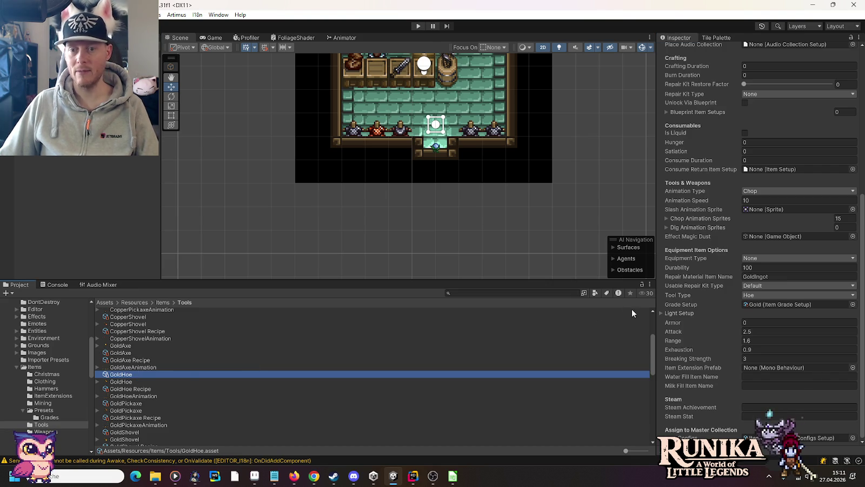
left_click(763, 277)
type("Danuum")
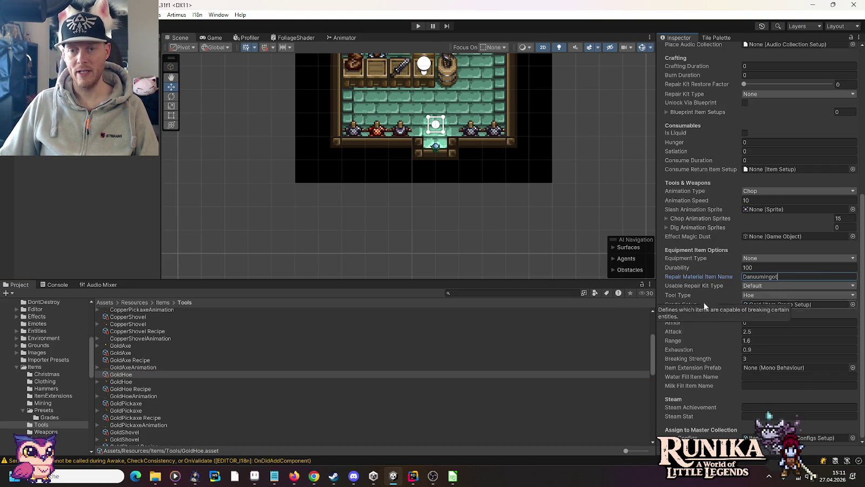
left_click(758, 268)
type("440")
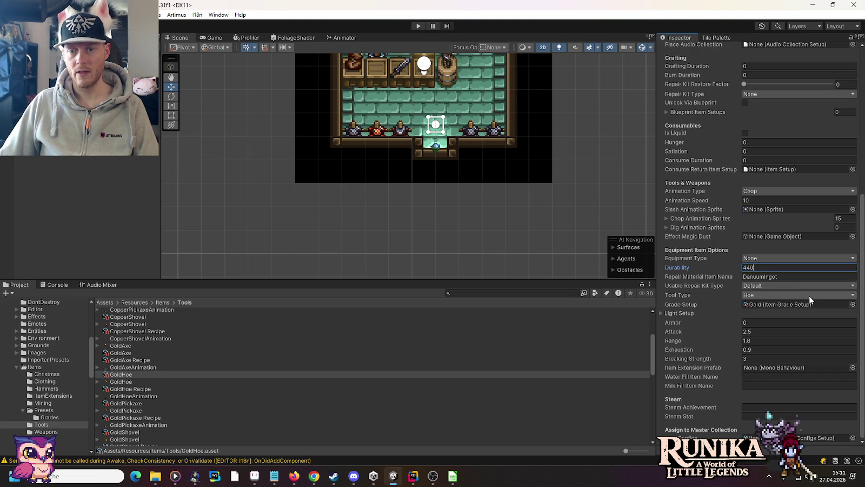
left_click(852, 304)
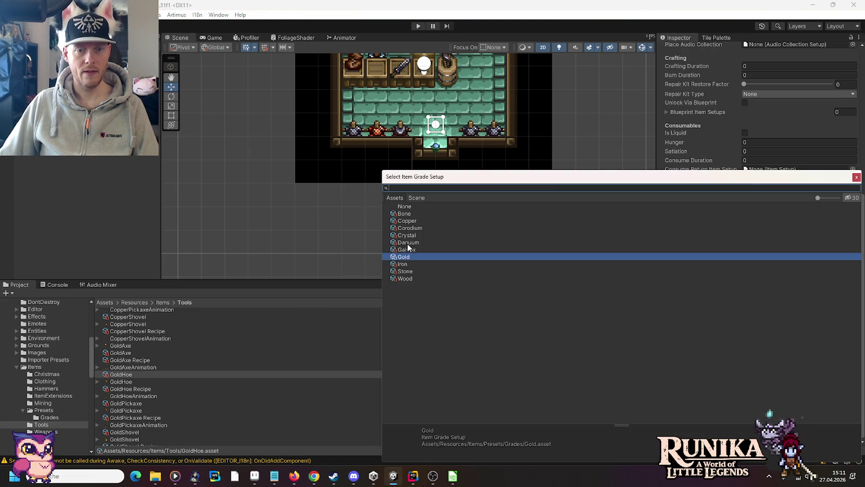
double_click(408, 242)
left_click(759, 357)
type("8")
left_click(756, 332)
type("4")
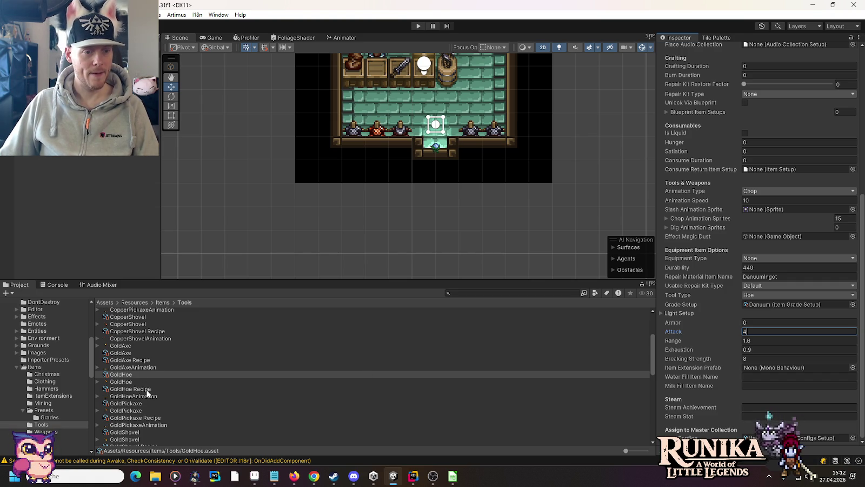
left_click(136, 403)
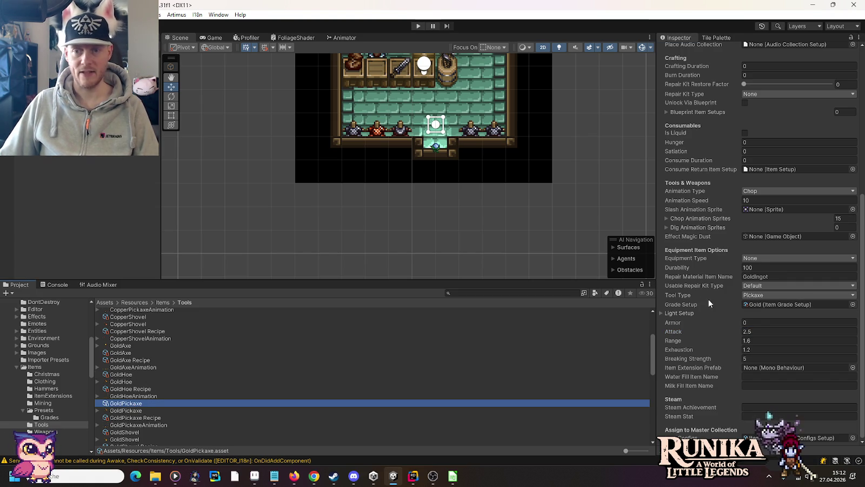
Give the GoldPickaxe 440 durability, Danuumingot repair material, Danuum grade, Attack 4 and breaking strength 8
left_click(768, 267)
type("0")
left_click(778, 276)
type("Danuumingot")
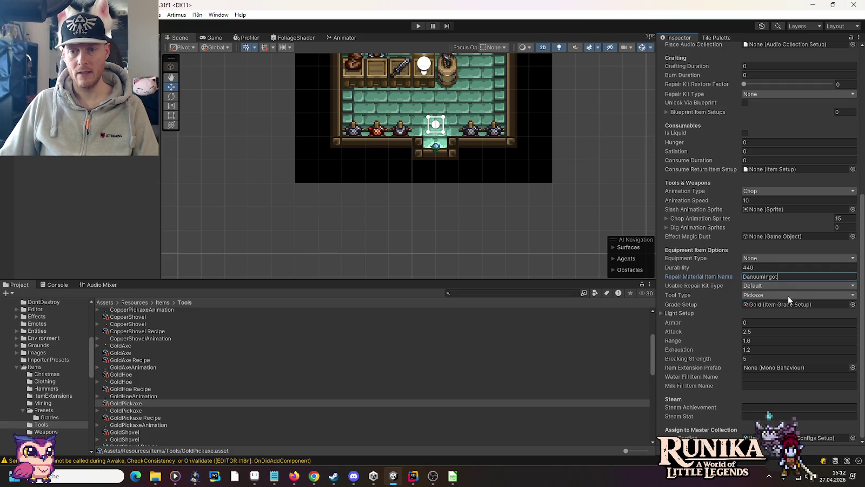
left_click(852, 305)
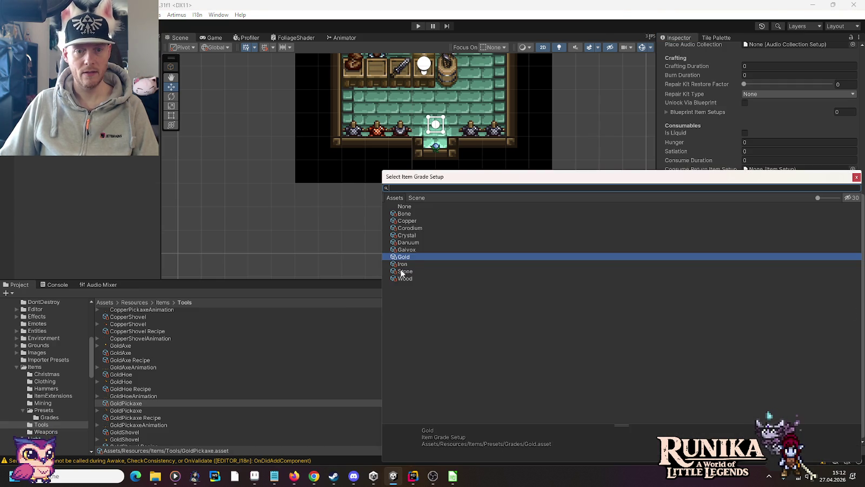
double_click(406, 242)
left_click(767, 332)
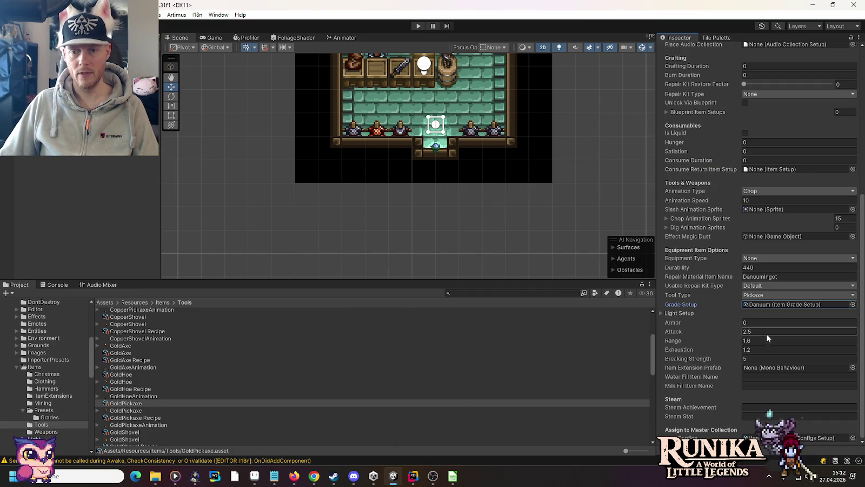
type("4")
left_click(761, 358)
type("8")
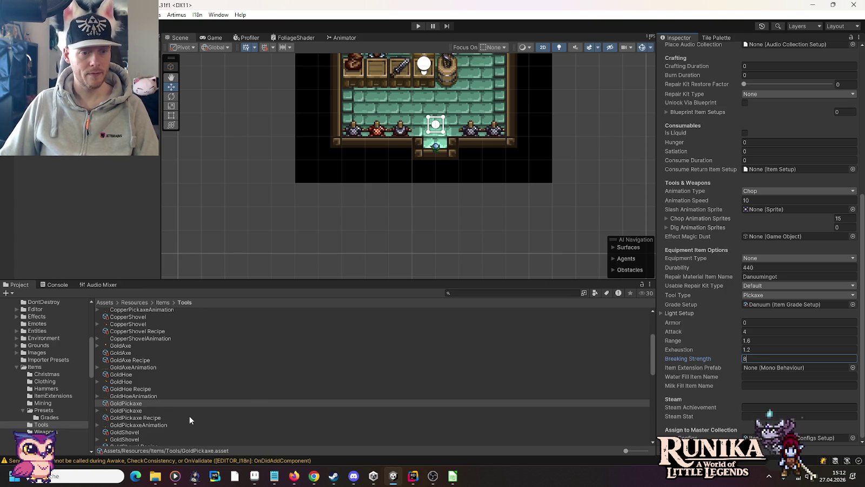
left_click(142, 433)
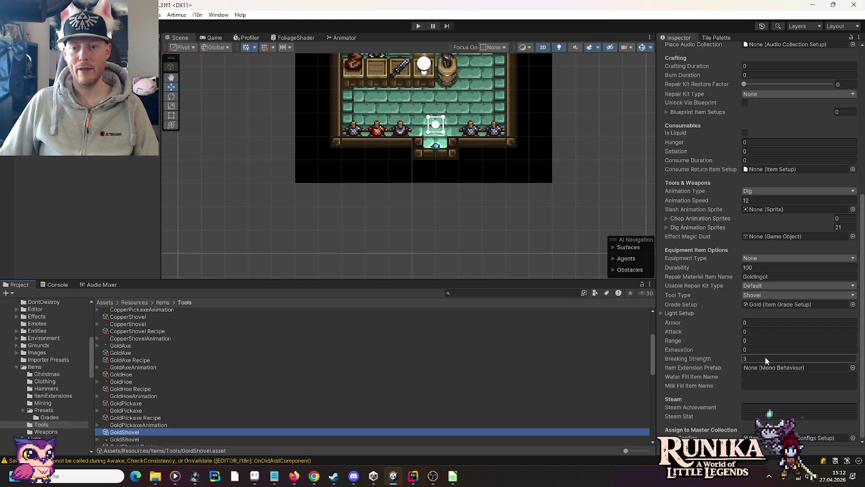
key("alt+Tab")
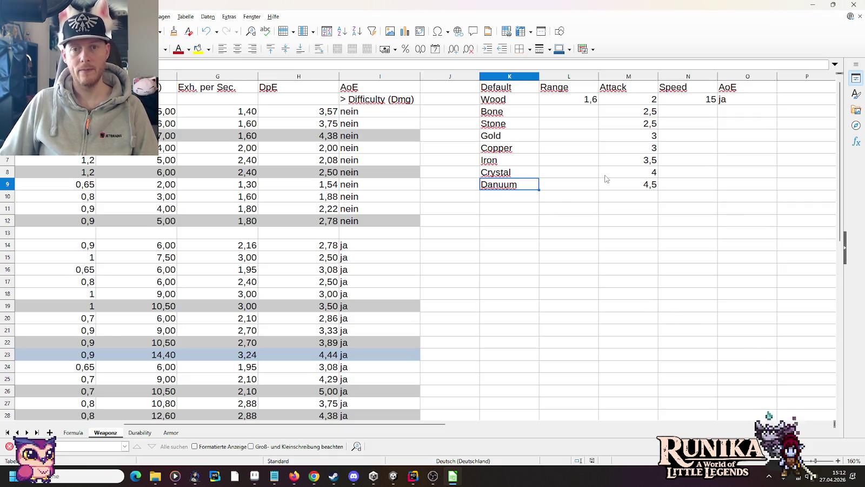
left_click(140, 433)
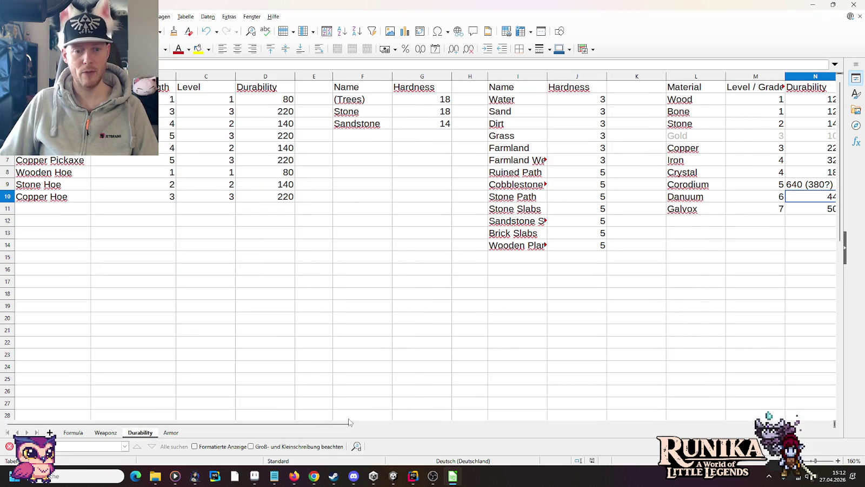
left_click_drag(319, 426, 412, 426)
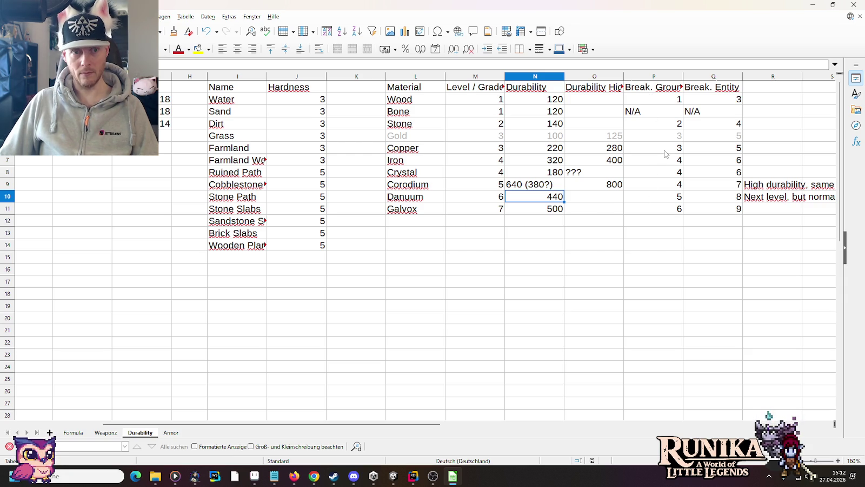
key("alt+Tab")
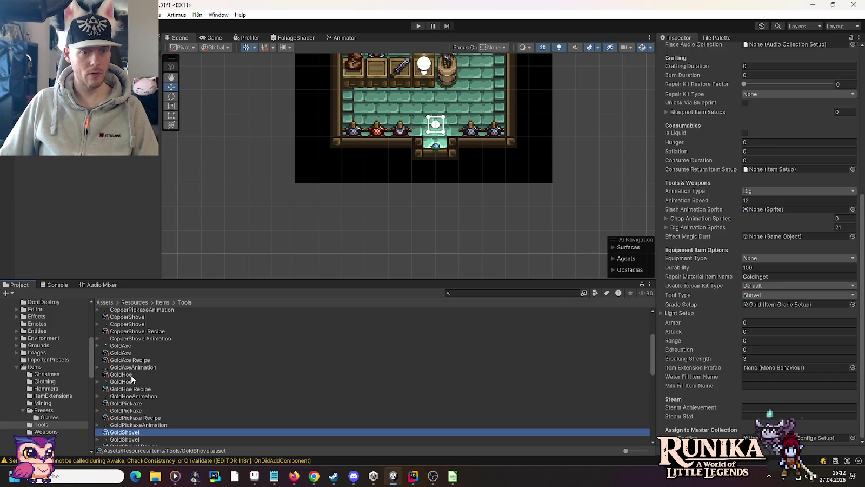
Check the spreadsheet and change the GoldHoe's Breaking Strength to 5
left_click(130, 374)
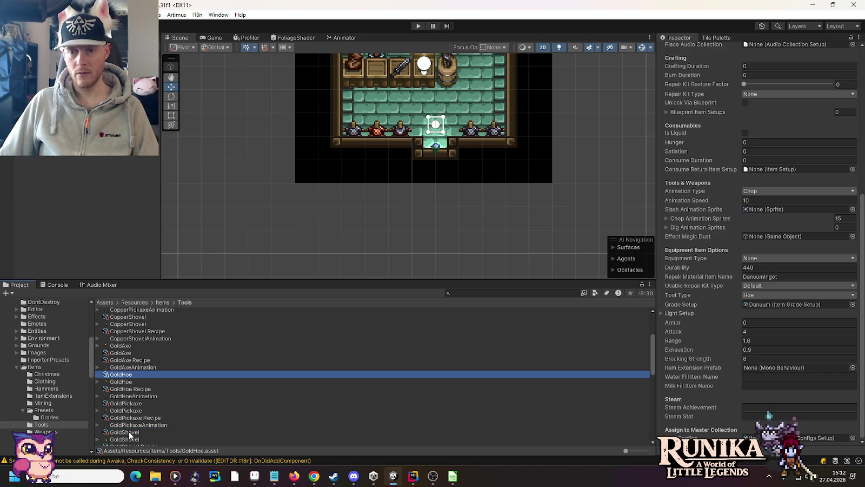
key("alt+Tab")
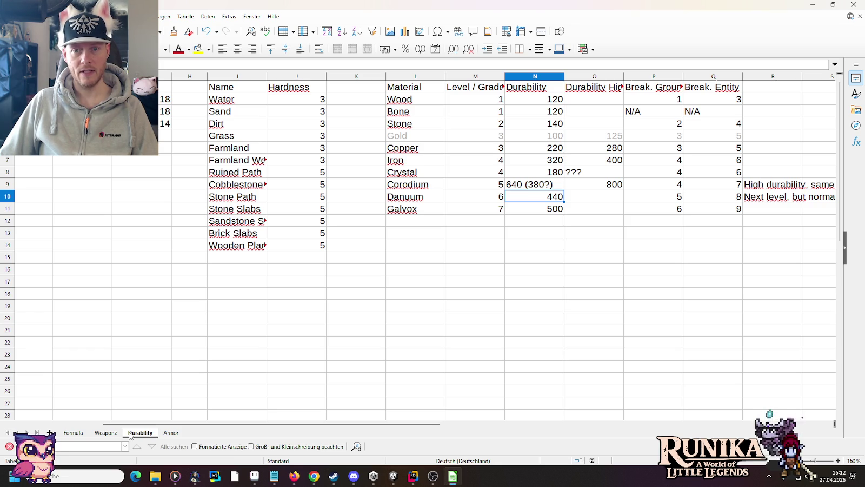
key("alt+Tab")
left_click(754, 358)
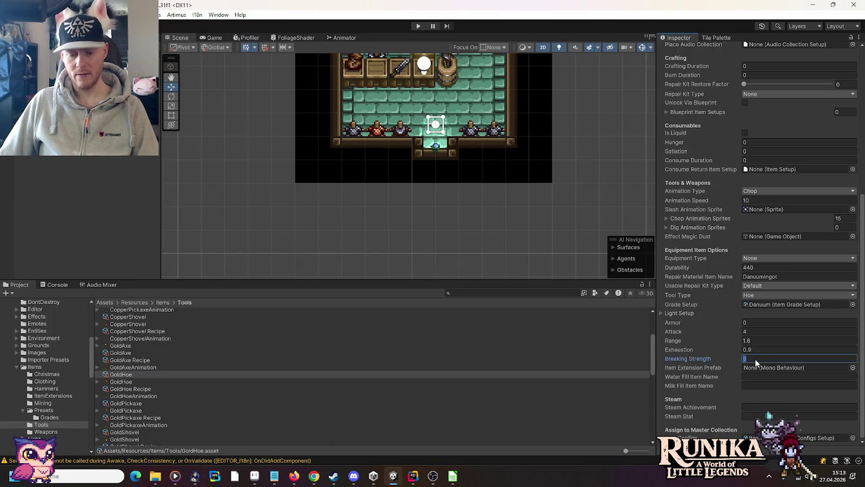
type("5")
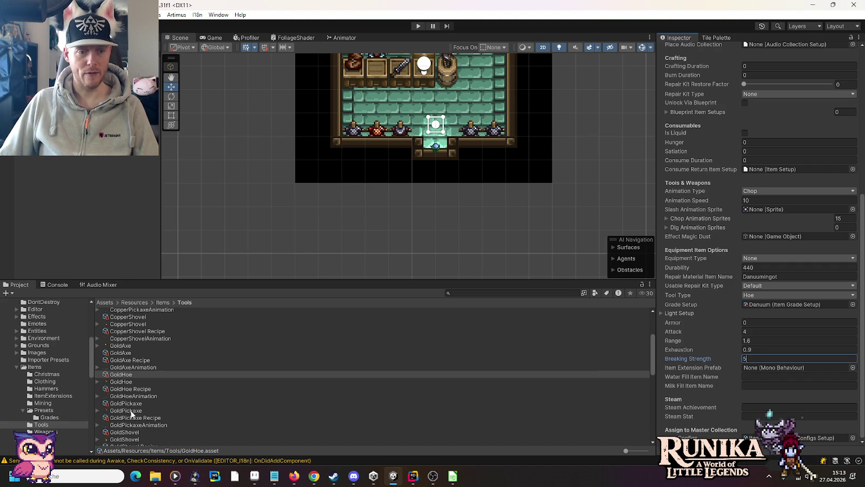
Compare the CopperHoe, CopperAxe, GoldHoe and GoldPickaxe values in the Inspector
scroll(145, 389, "up", 3)
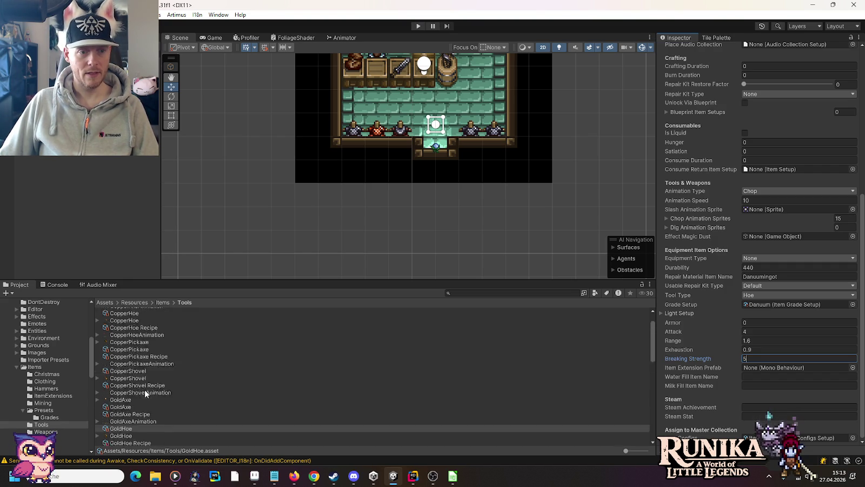
left_click(124, 340)
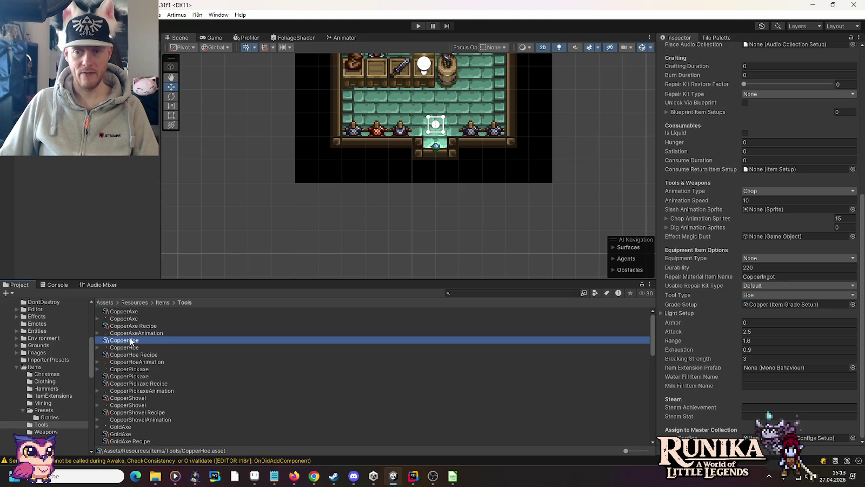
left_click(129, 310)
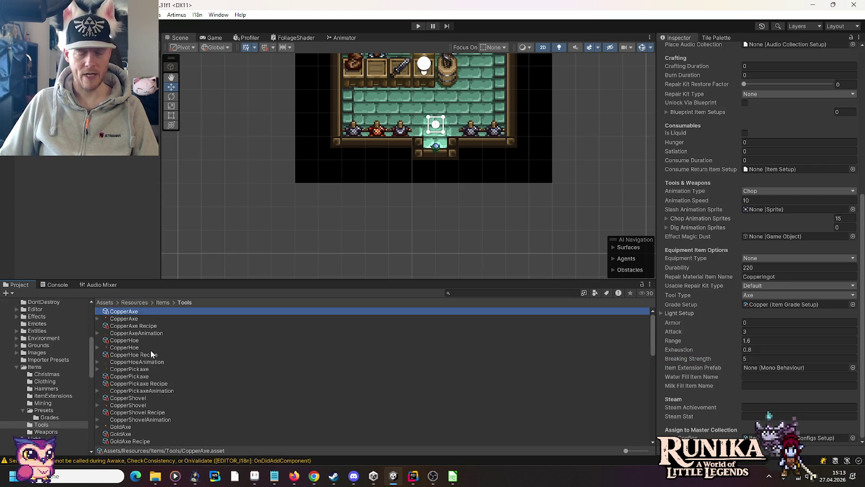
scroll(150, 350, "down", 3)
left_click(129, 375)
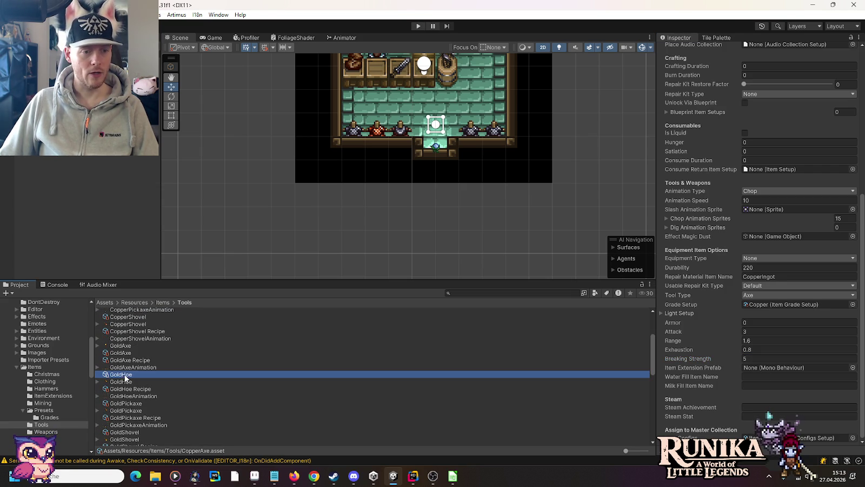
left_click(128, 406)
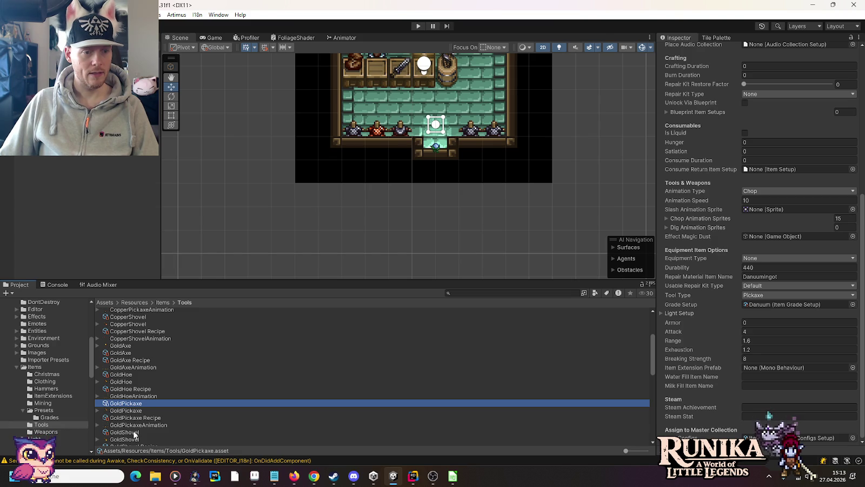
Give the GoldShovel breaking strength 5, durability 440, DanuumIngot repair material and Danuum grade
left_click(152, 432)
left_click(760, 357)
type("5")
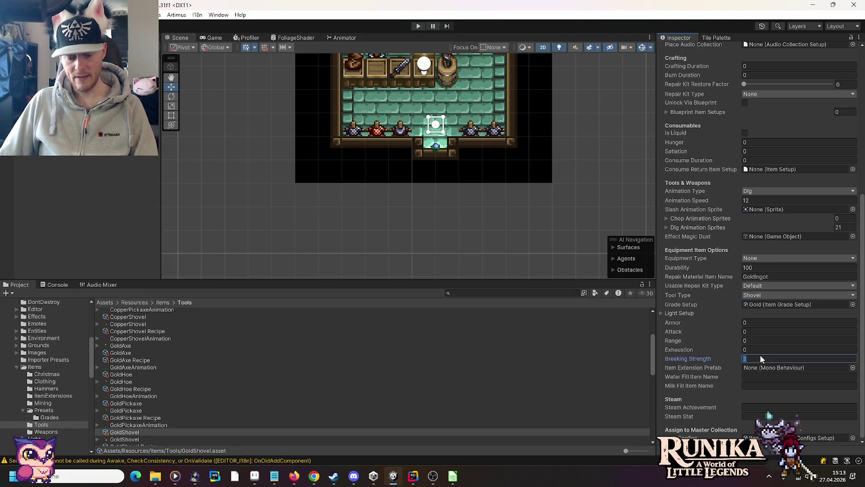
left_click(769, 268)
type("440")
left_click(772, 277)
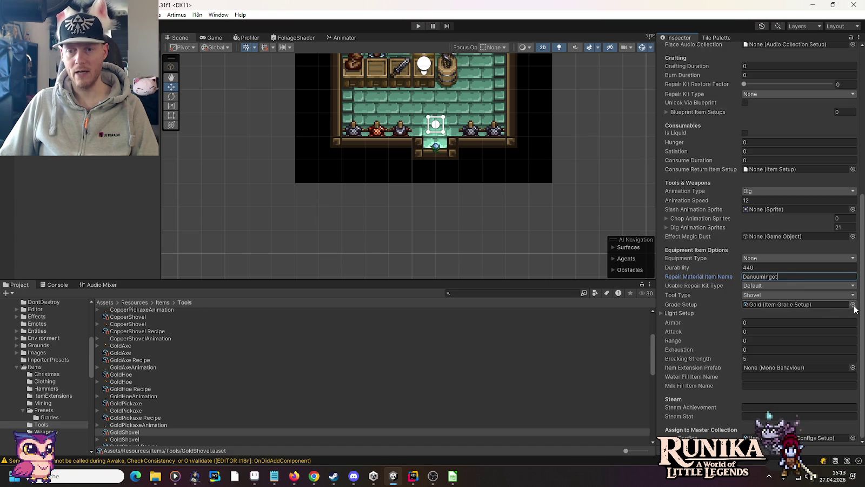
left_click(853, 304)
double_click(408, 242)
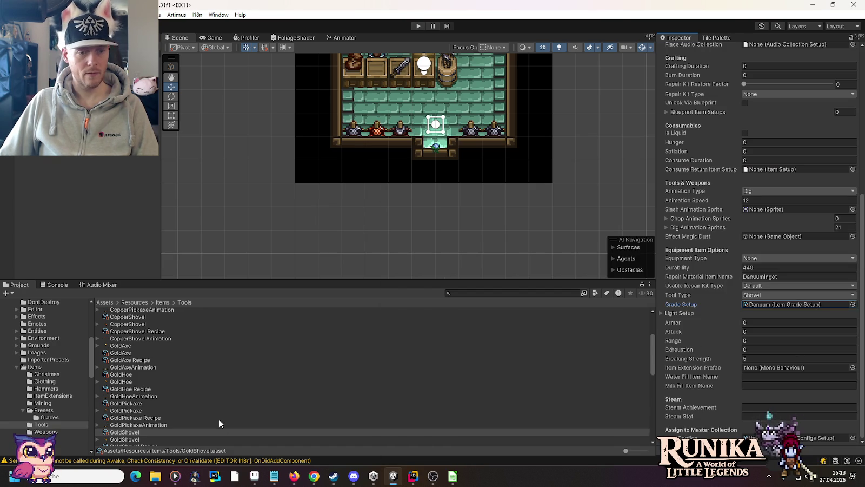
Open the Weapons folder in the Project window
scroll(219, 419, "down", 3)
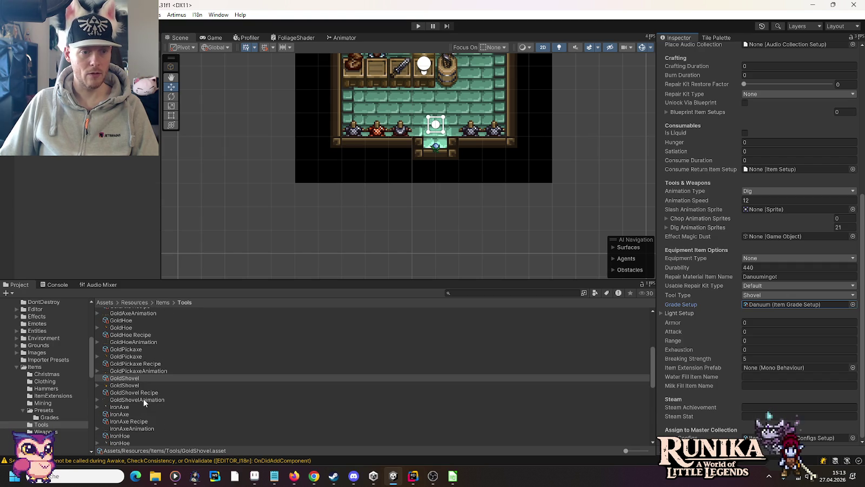
scroll(143, 399, "down", 12)
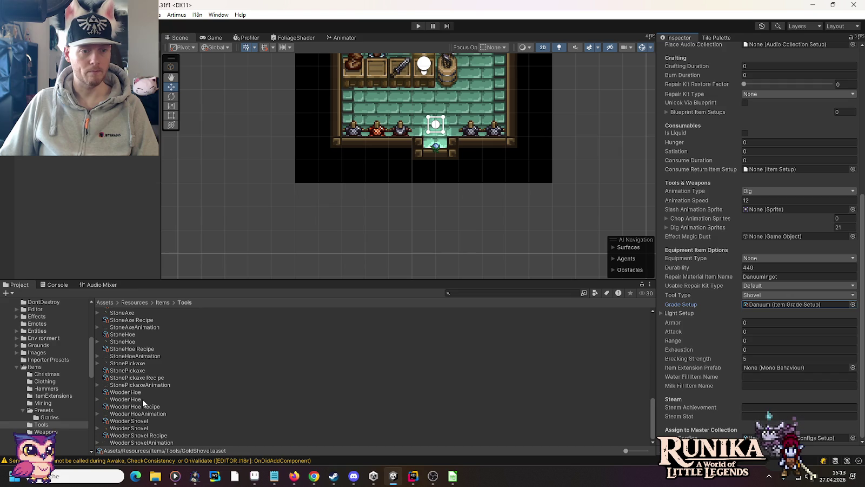
scroll(142, 399, "up", 10)
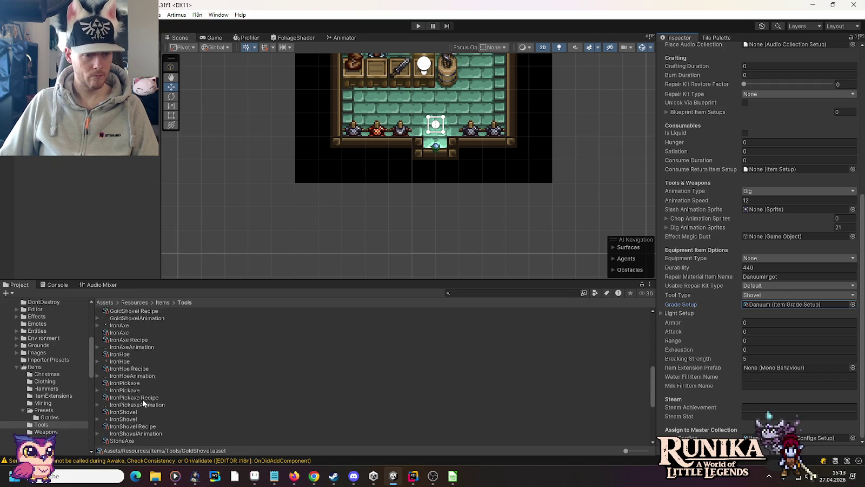
left_click(46, 432)
scroll(293, 363, "down", 5)
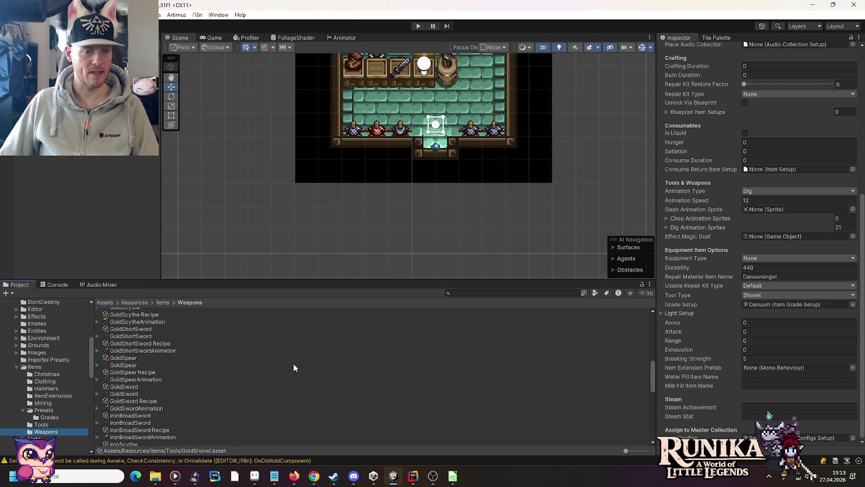
Inspect the GoldScythe Recipe: 2 DanuumIngot and 1 WoodRod crafted at a StoneAnvil
left_click(134, 317)
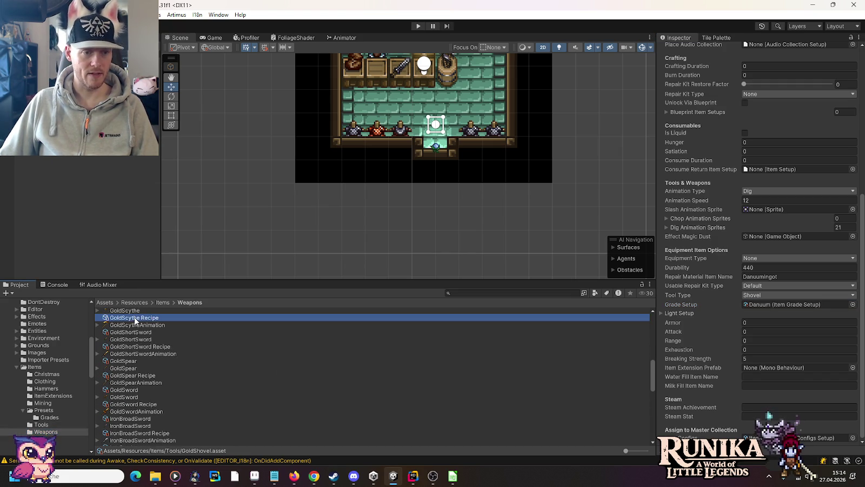
scroll(164, 336, "up", 3)
scroll(163, 341, "up", 2)
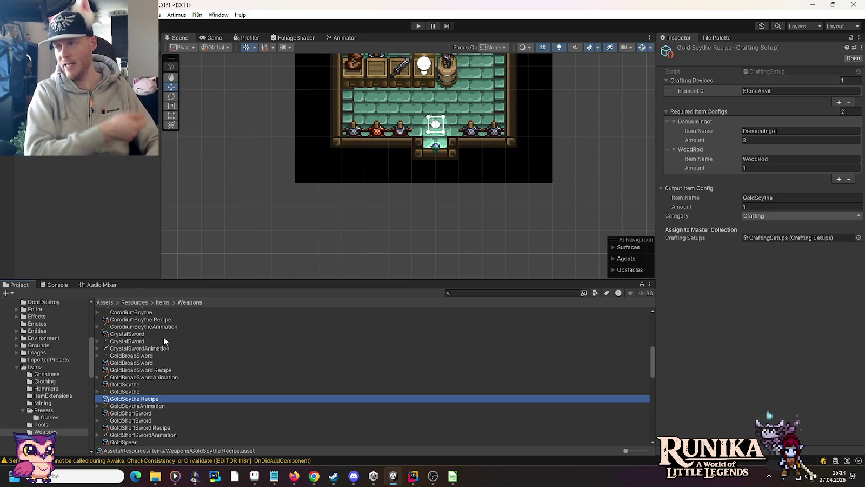
scroll(189, 395, "up", 2)
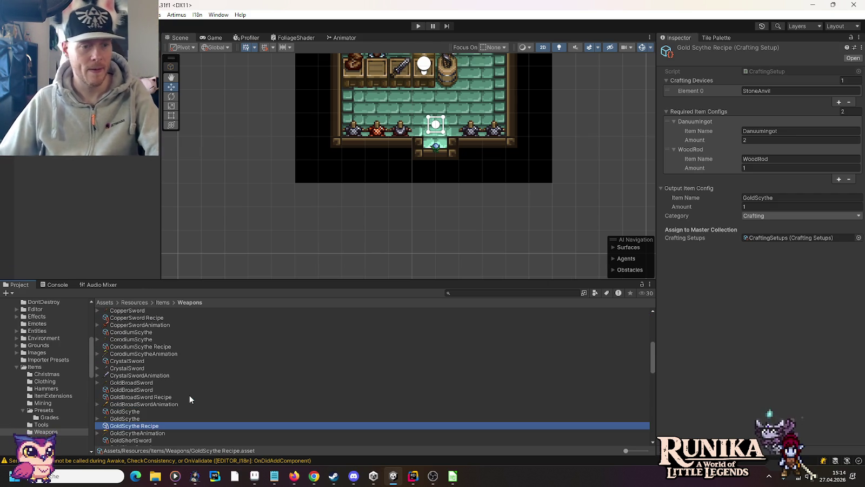
scroll(189, 395, "down", 4)
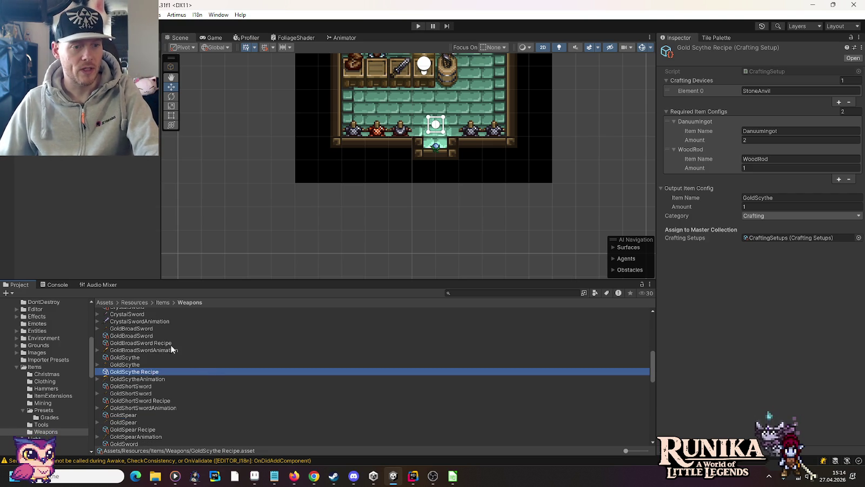
Give the GoldBroadSword durability 440, DanuumIngot repair material, Danuum grade and Attack 4.5
left_click(131, 337)
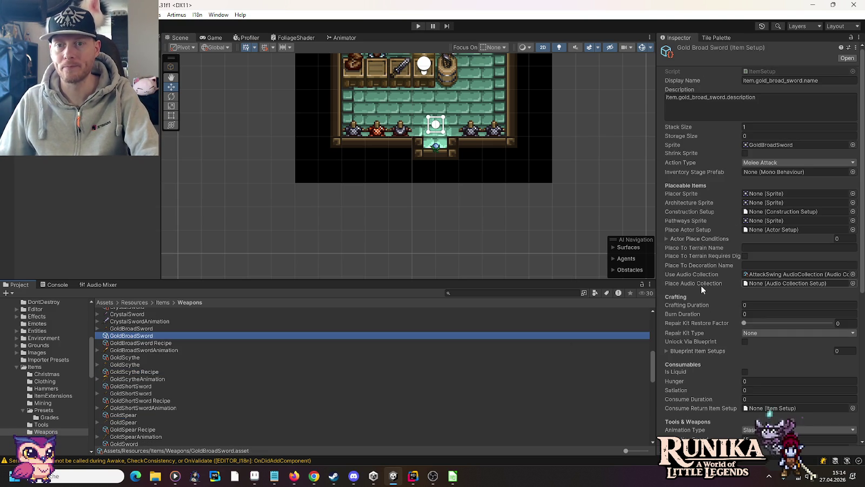
scroll(701, 286, "down", 6)
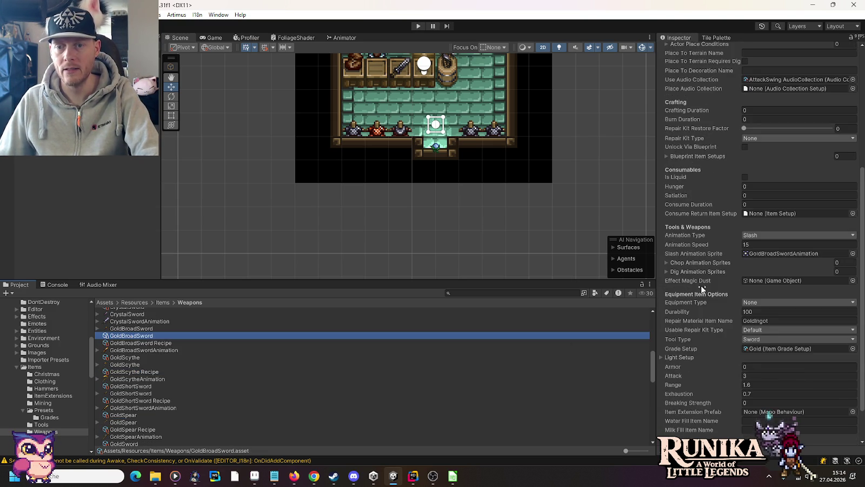
scroll(701, 289, "down", 2)
left_click(768, 271)
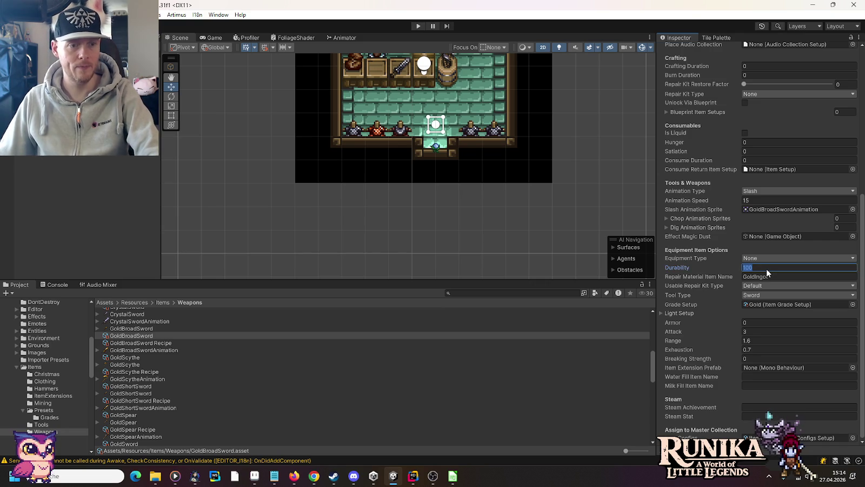
type("440")
left_click(764, 276)
type("Danuum")
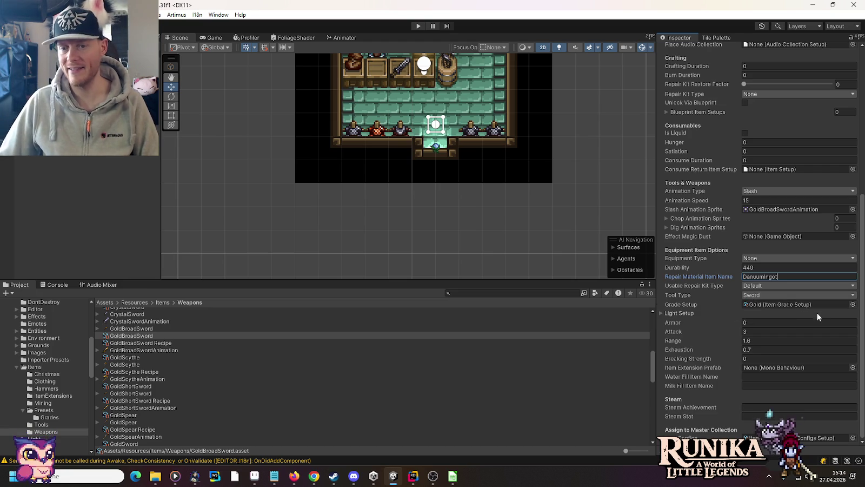
left_click(853, 305)
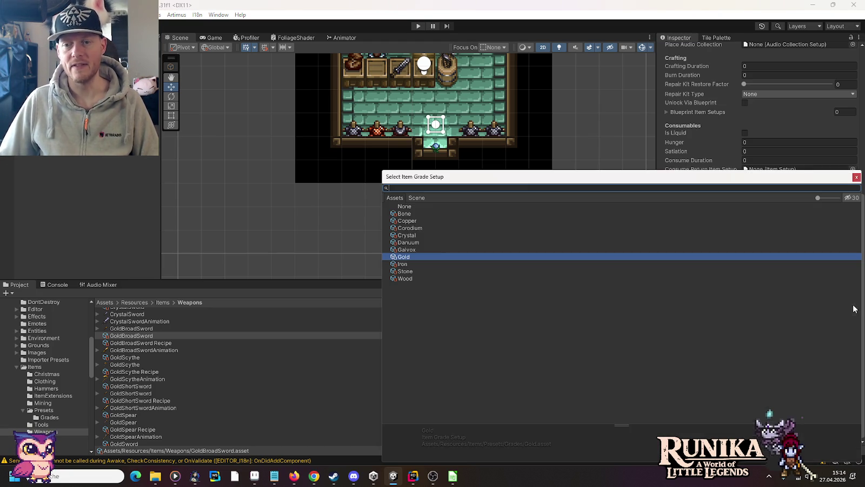
double_click(410, 242)
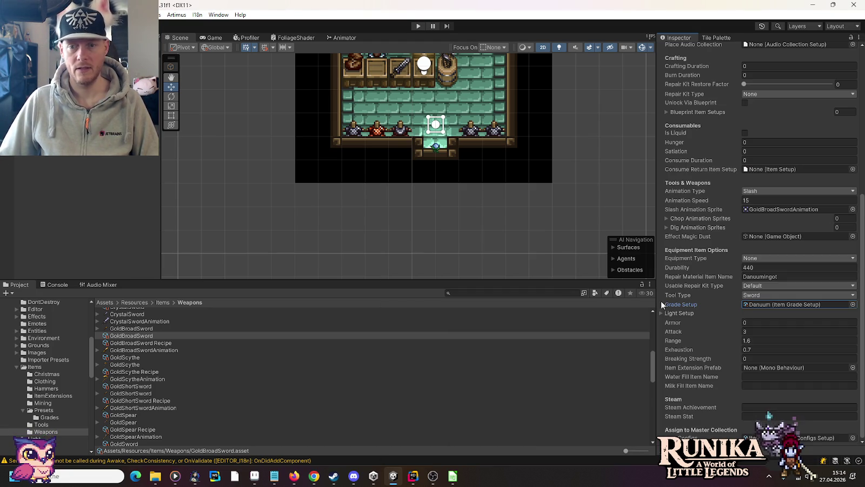
left_click(768, 332)
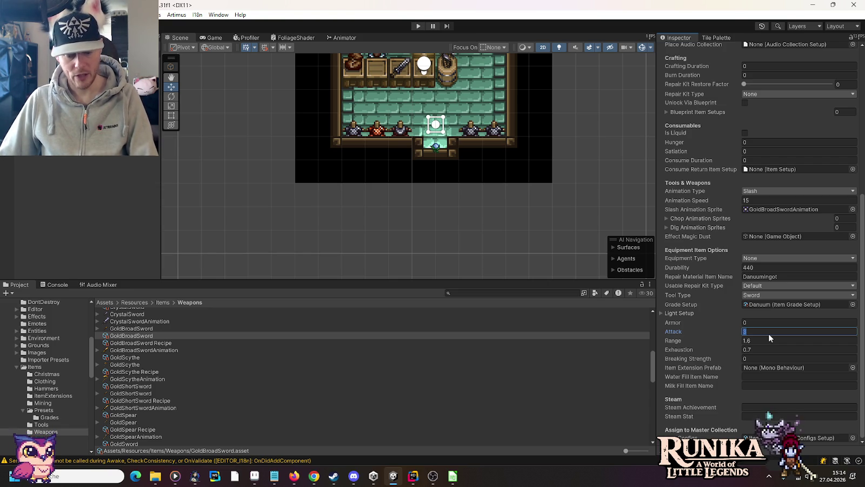
type("45")
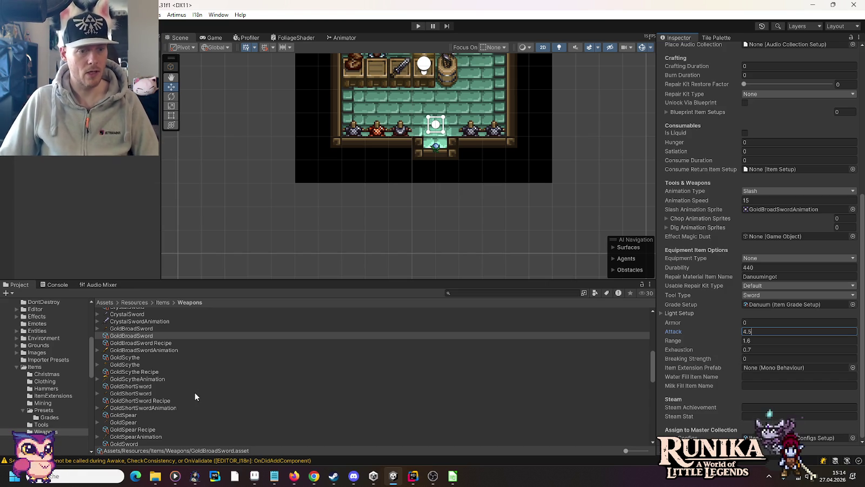
Select the GoldScythe and begin editing its durability
left_click(134, 358)
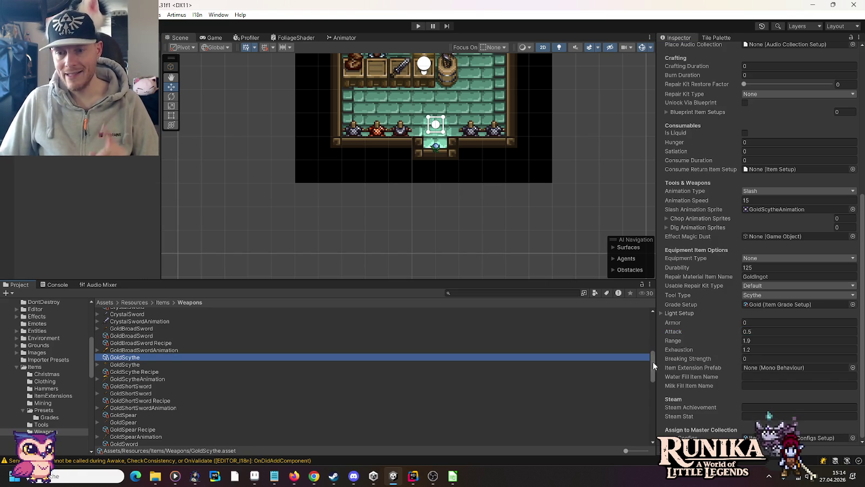
left_click(772, 268)
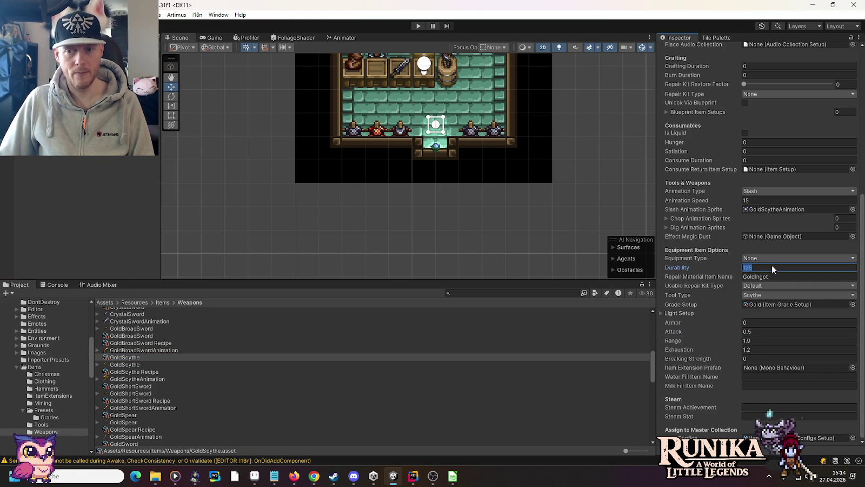
left_click(413, 476)
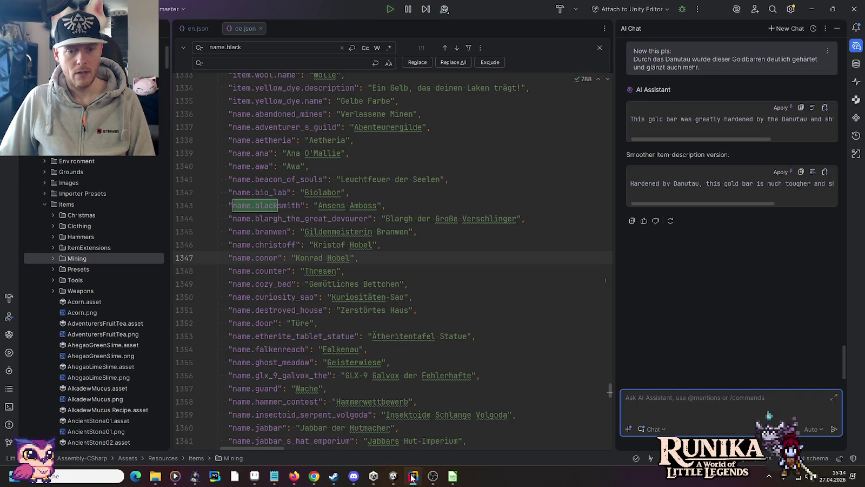
Enter 550 as Danuum's higher durability in cell O10, next to Gold's 125
left_click(413, 476)
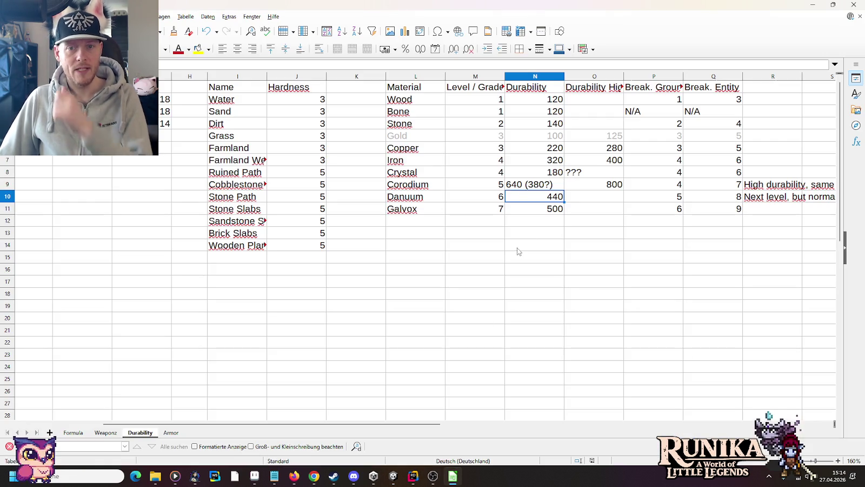
left_click(598, 141)
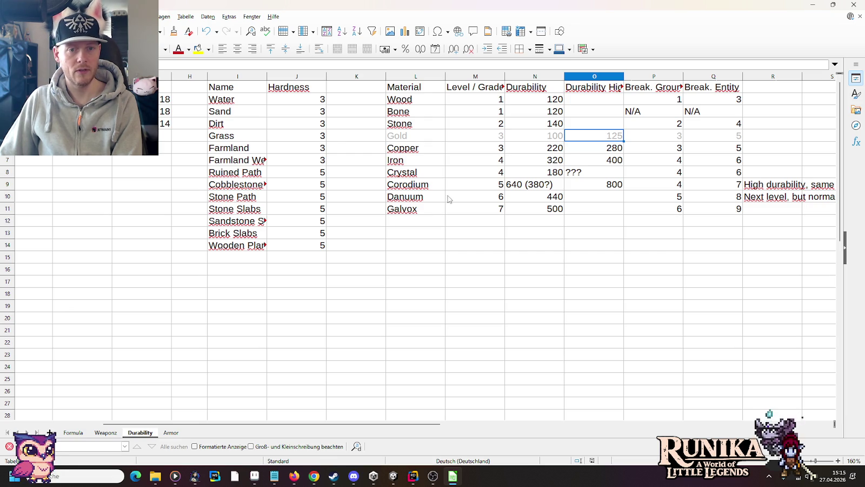
left_click(592, 202)
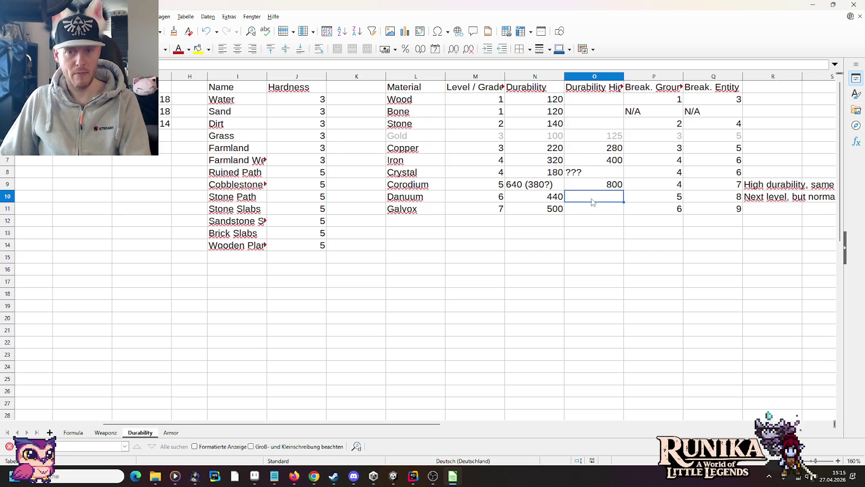
type("550")
left_click(593, 233)
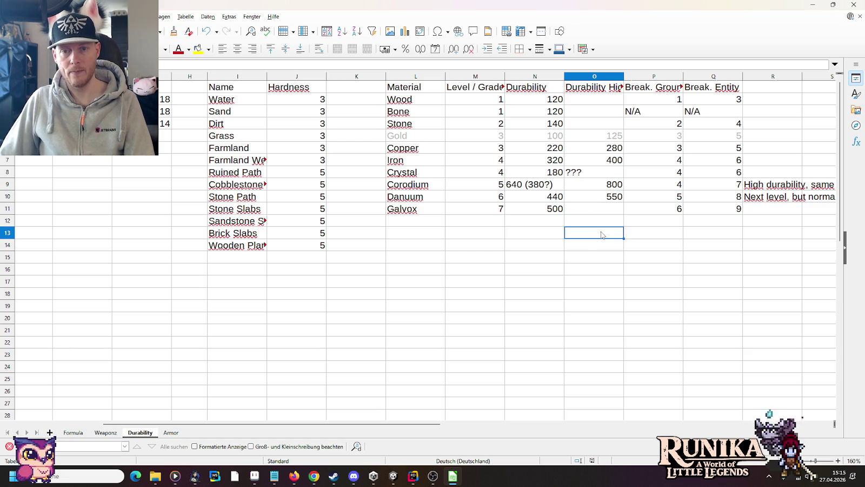
Set the GoldScythe's Durability to 550 in Unity
key("alt+Tab")
type("550")
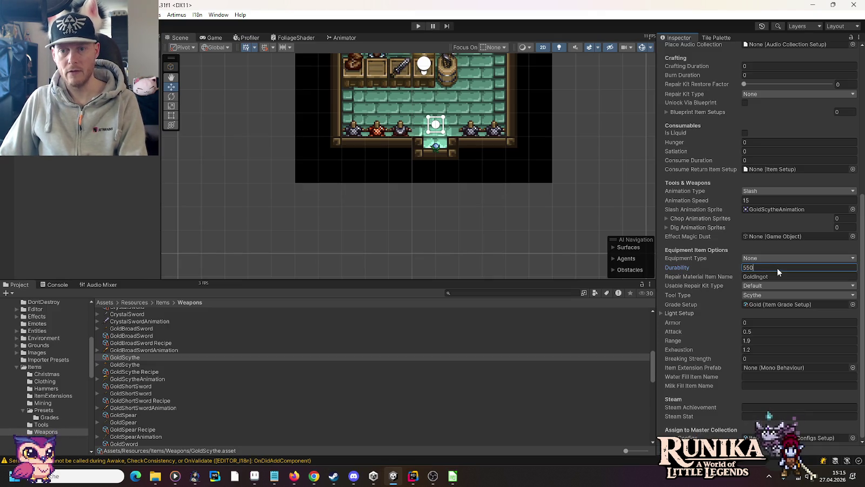
left_click(827, 275)
Set the GoldScythe's repair material to DanuumIngot and its grade to Danuum
type("DanuumIngot")
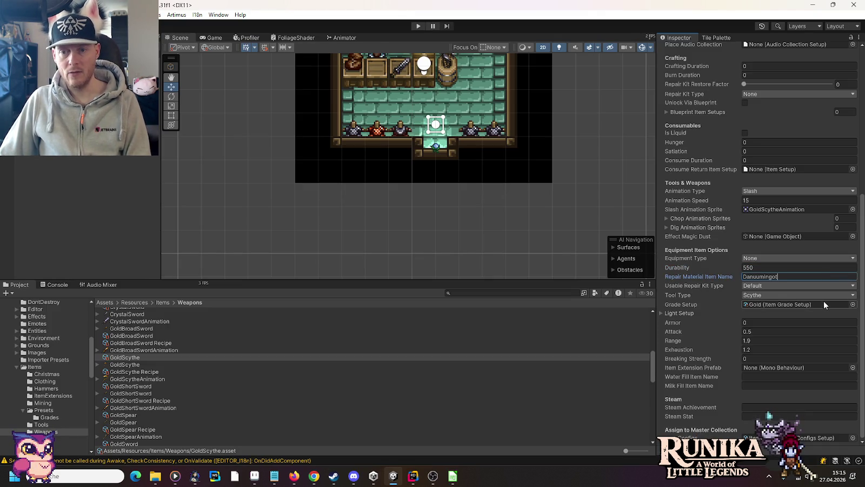
left_click(852, 304)
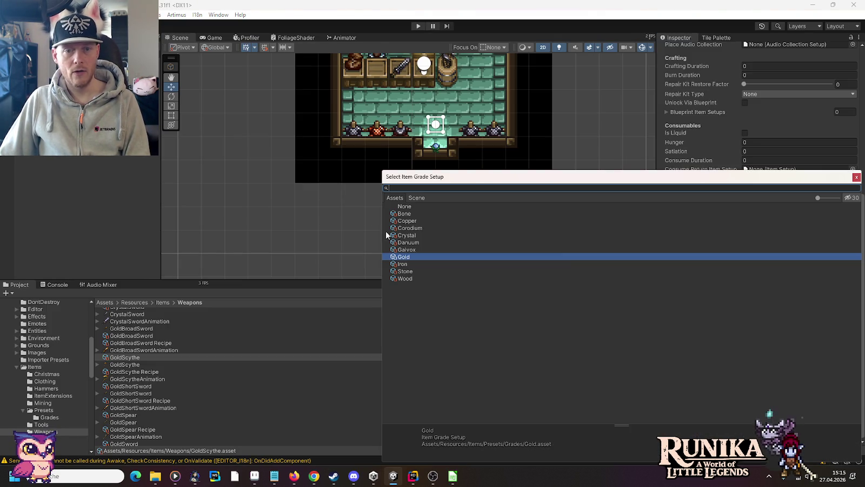
double_click(416, 243)
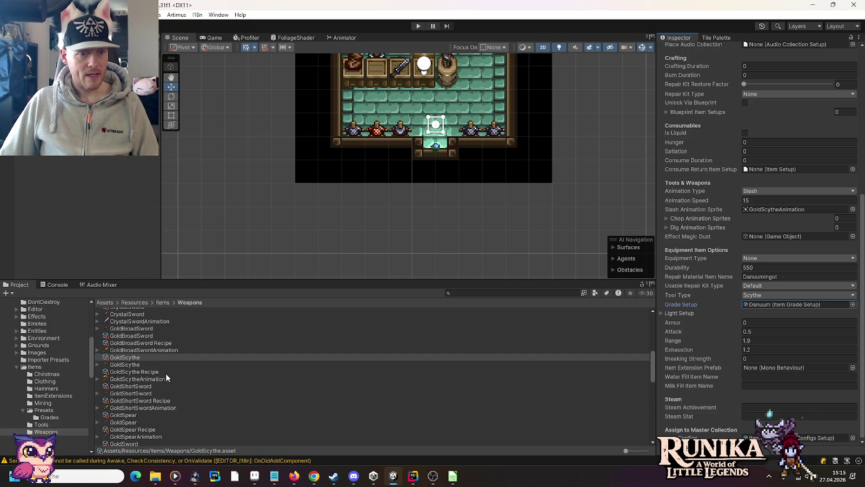
Give the GoldShortSword durability 440, DanuumIngot repair material, Danuum grade and Attack 4.5
left_click(139, 387)
left_click(754, 267)
type("440")
left_click(772, 275)
type("DanuumIngot")
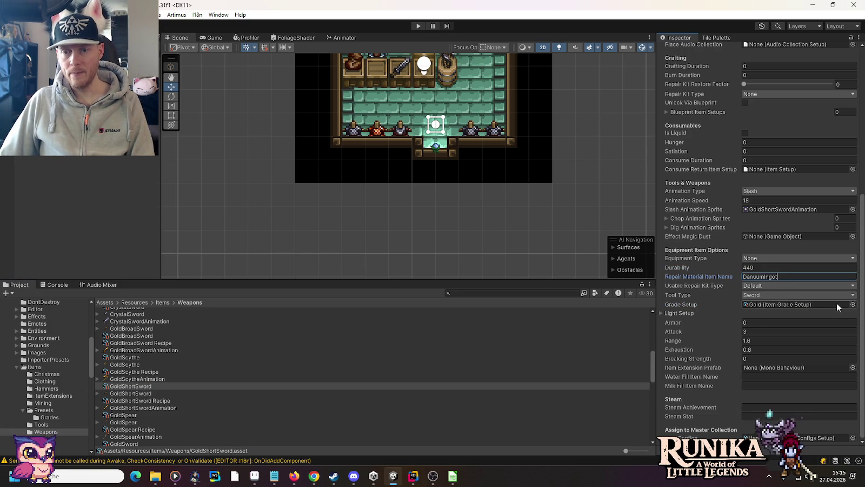
left_click(853, 304)
double_click(410, 242)
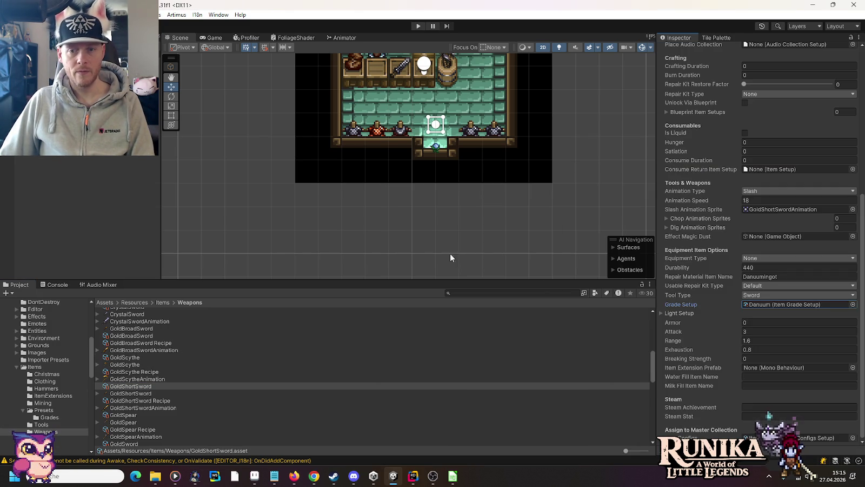
left_click(768, 333)
type("4")
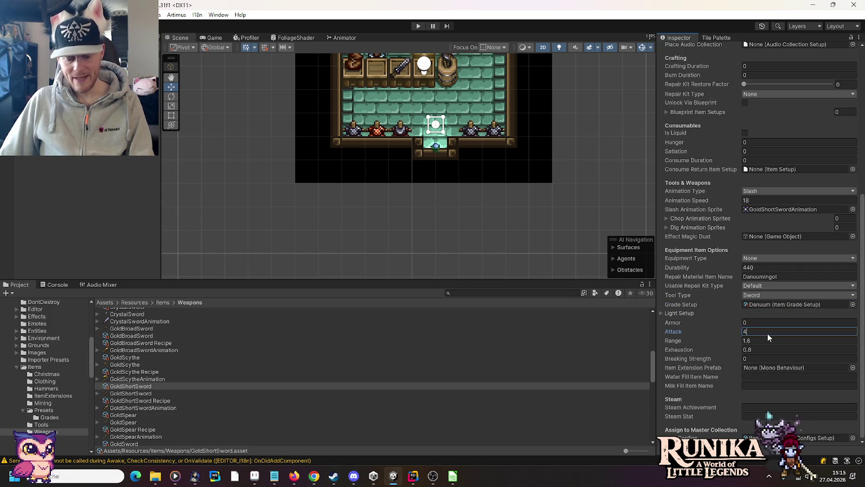
type(".5")
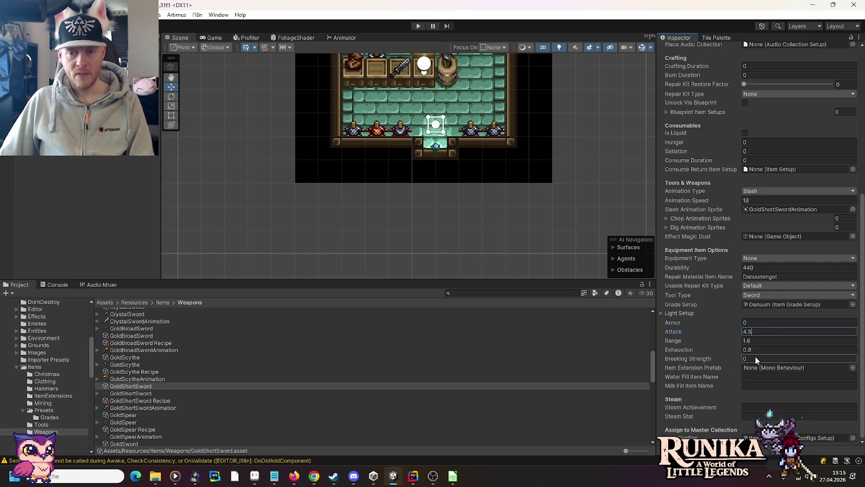
Give the GoldSpear durability 440, DanuumIngot repair material, Danuum grade and Attack 4.5
left_click(140, 415)
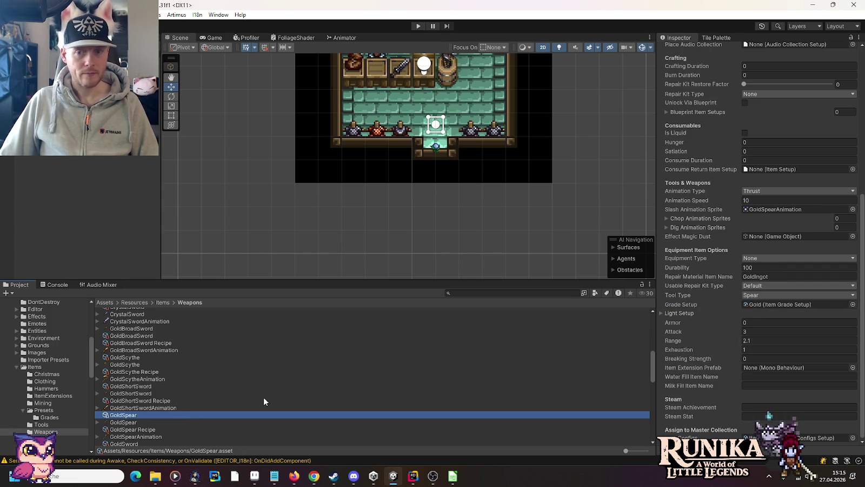
left_click(776, 267)
type("440")
key("Tab")
type("DanuumIngot")
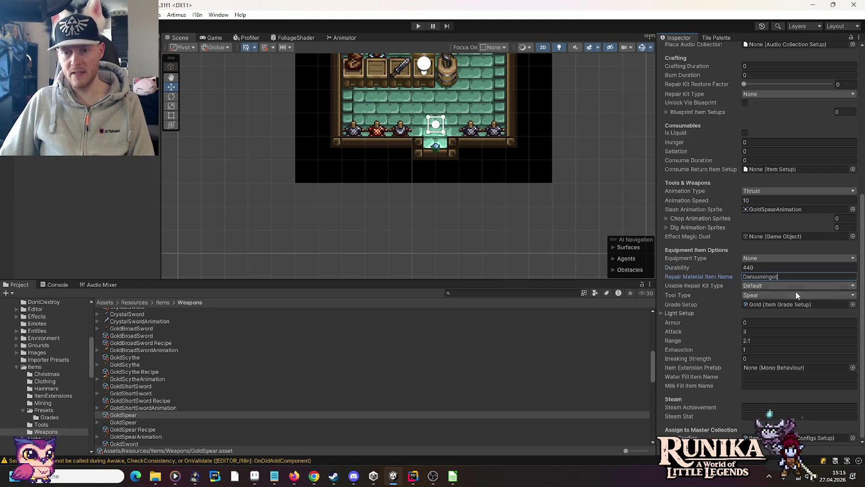
left_click(853, 304)
double_click(417, 244)
left_click(758, 329)
type("4.")
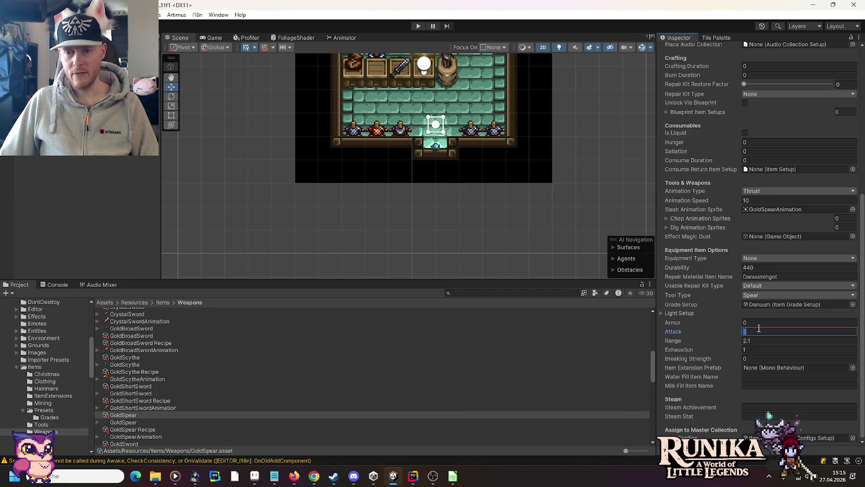
type("5")
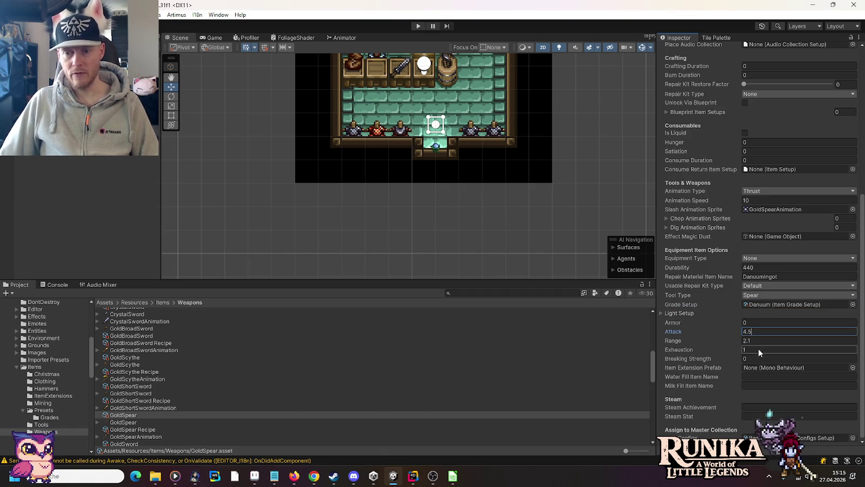
scroll(132, 415, "down", 3)
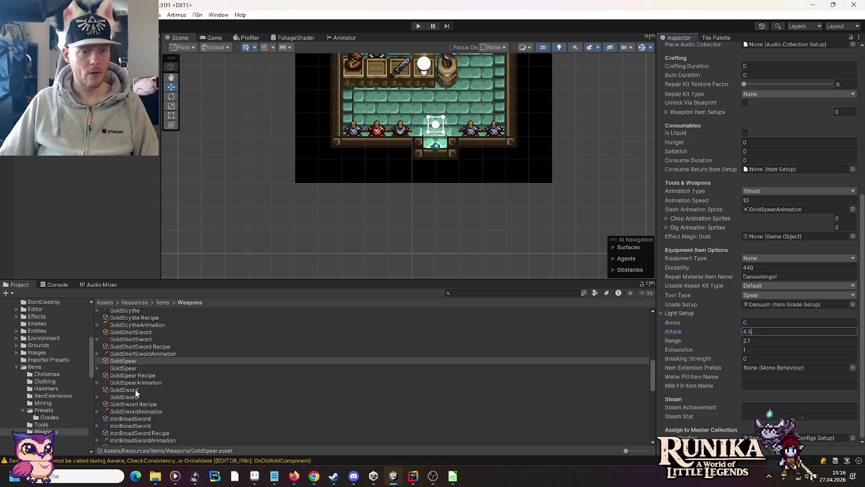
Give GoldSword a durability of 440 and the repair material DanuumIngot
left_click(136, 391)
left_click(770, 267)
type("40")
key("Tab")
type("DanuumIngot")
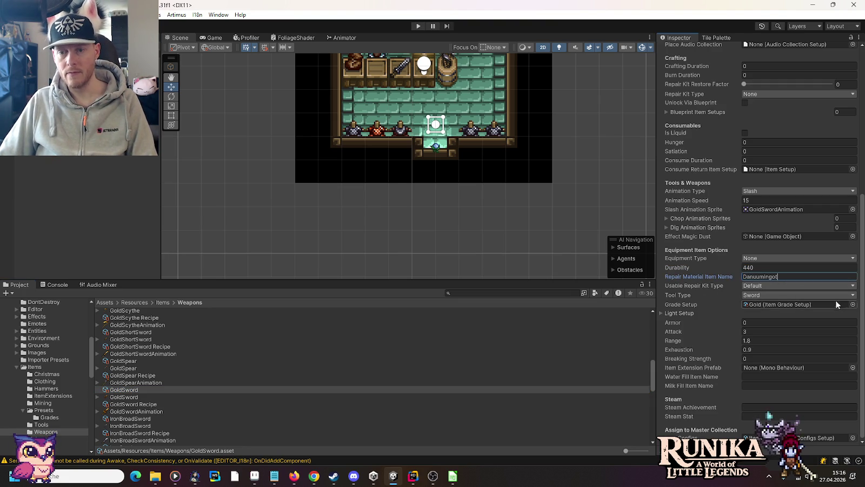
Set GoldSword's grade to Danuum and its attack to 4.5, then run the game
left_click(853, 303)
double_click(419, 241)
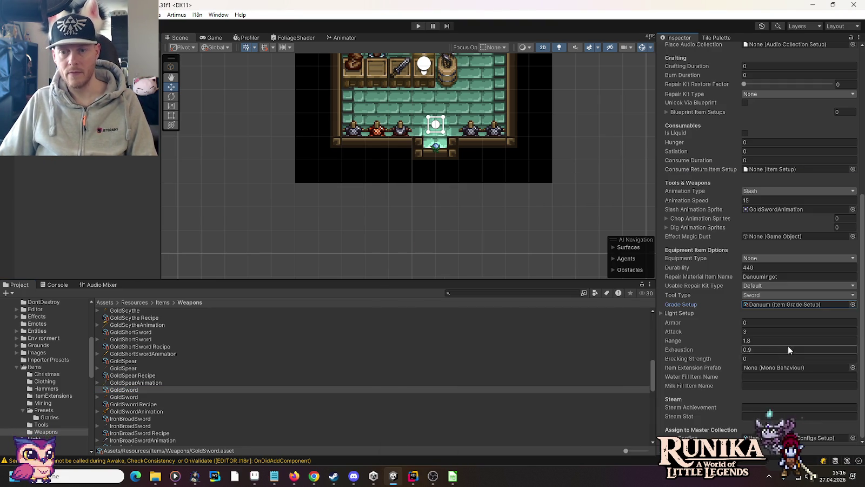
left_click(762, 331)
type("4.5")
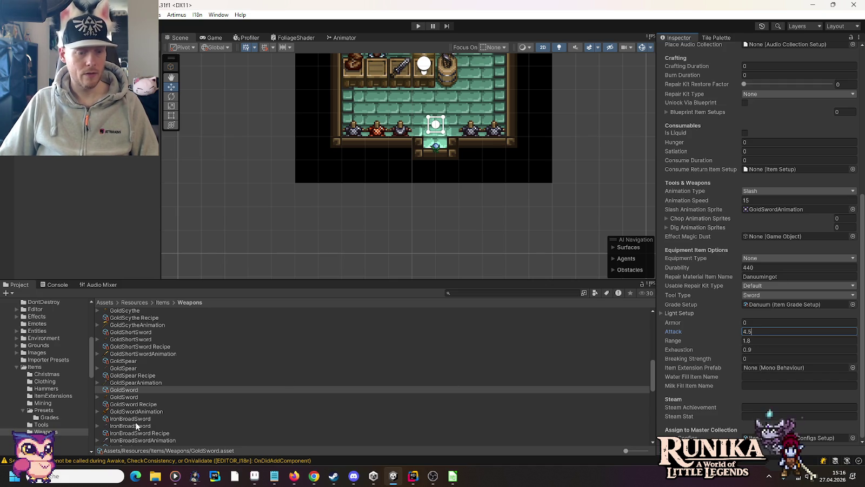
key("Return")
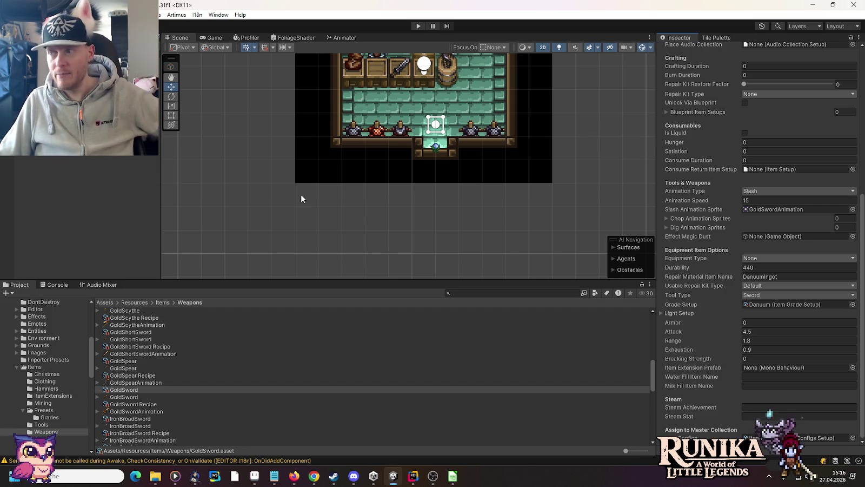
left_click(420, 26)
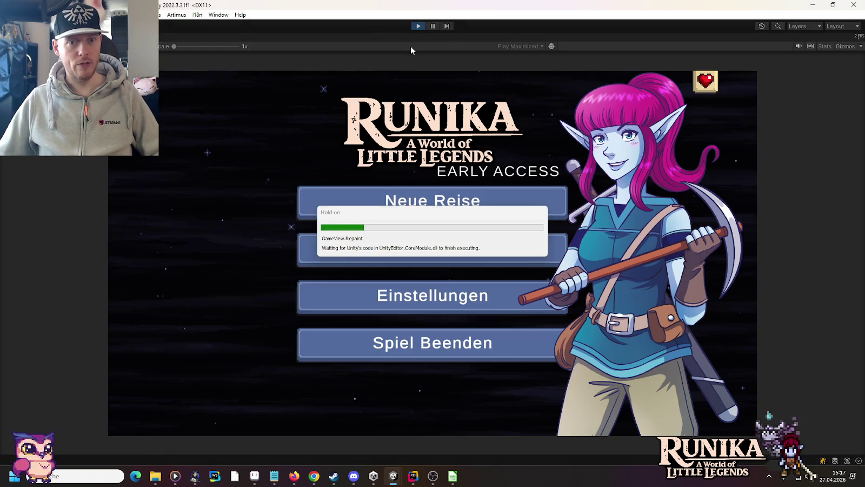
Stop the running game and launch the I18n translation Editor
left_click(417, 26)
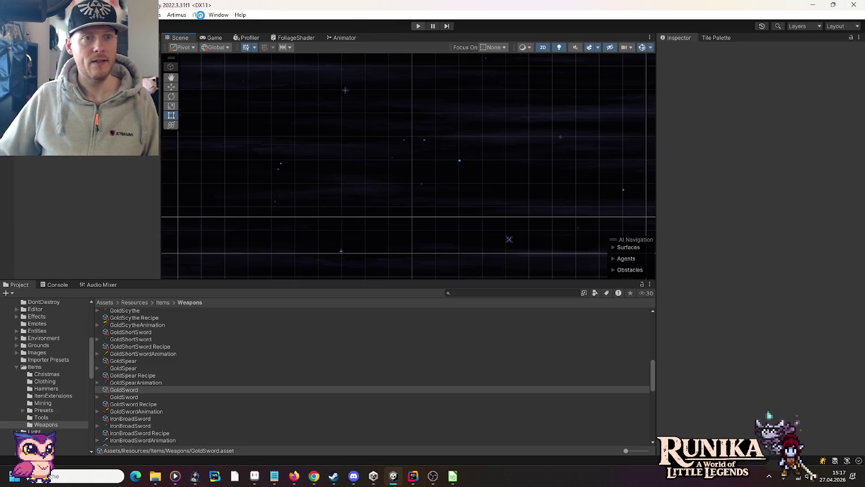
left_click(198, 15)
left_click(223, 35)
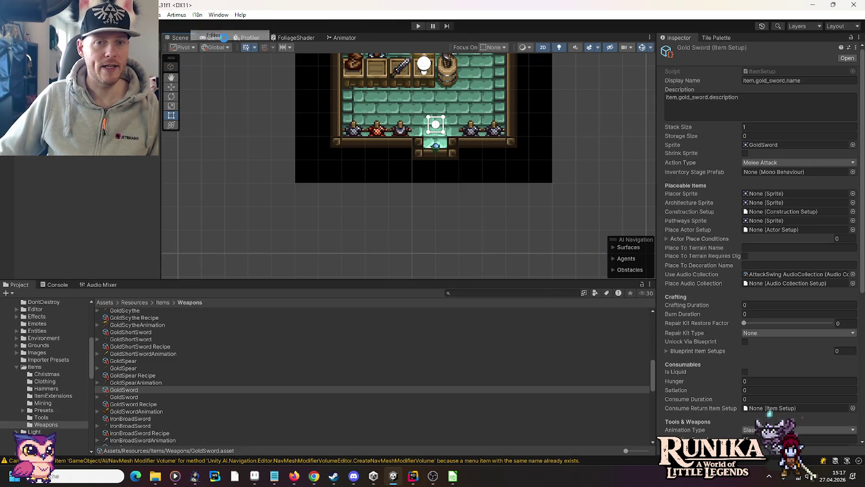
Show only Item translations, filtered by the keyword 'gold'
left_click(366, 87)
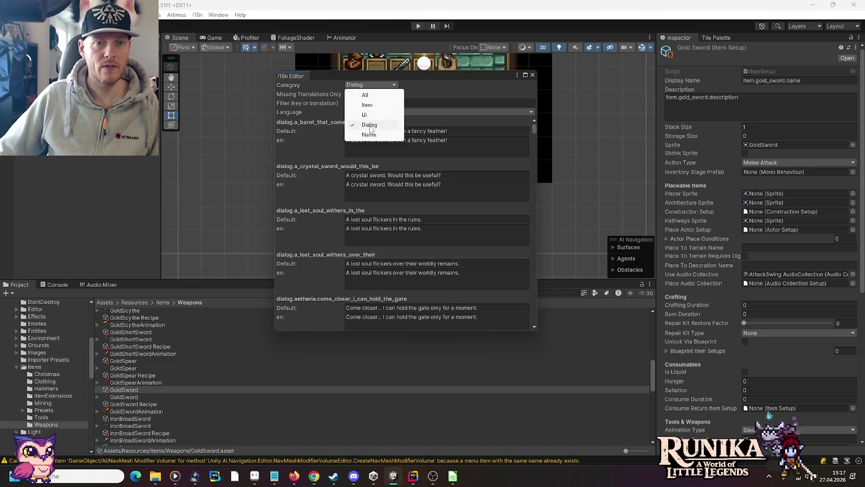
left_click(375, 107)
left_click(376, 103)
type("gold")
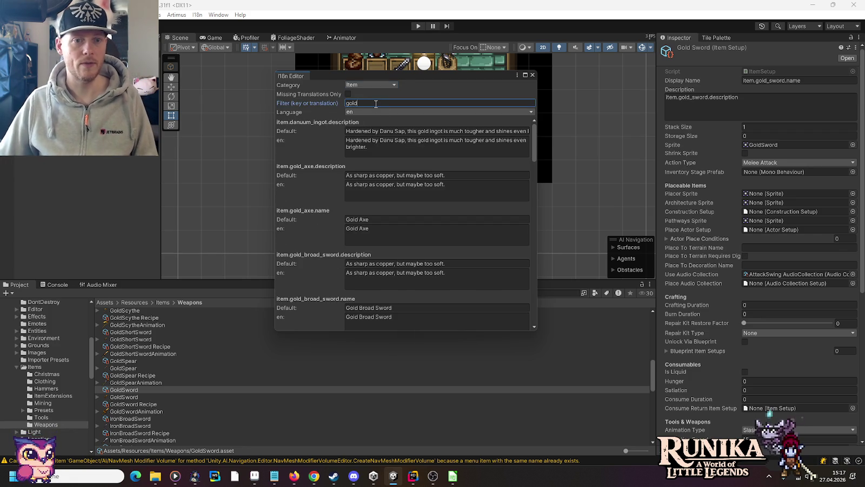
Change the gold axe's English name to Danuum and review the axe and circlet descriptions
left_click(360, 232)
left_click_drag(358, 229, 338, 232)
type("Danuum")
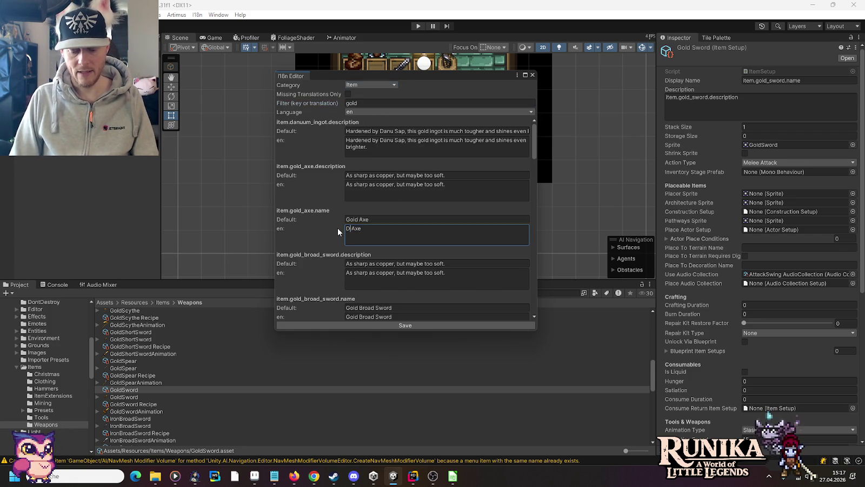
key("shift+Home")
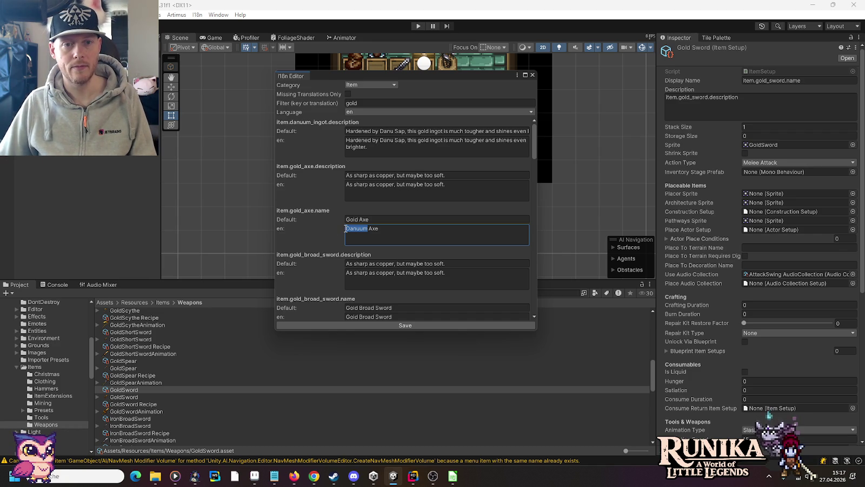
left_click(356, 188)
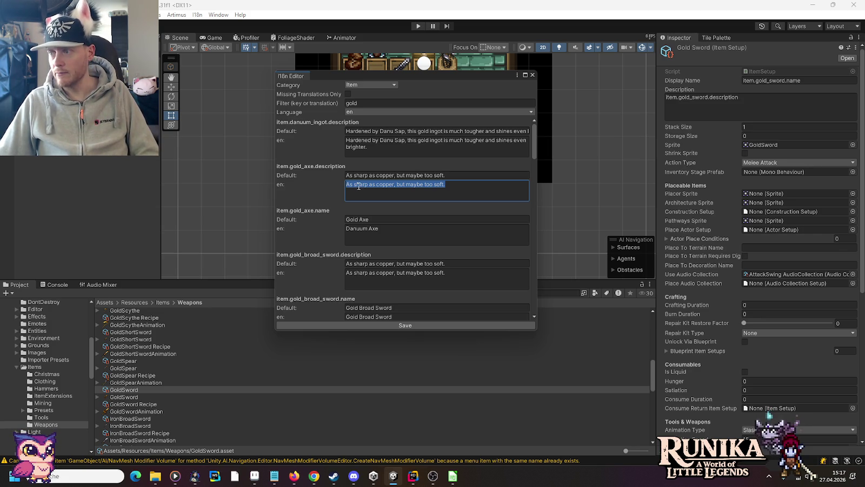
left_click(447, 282)
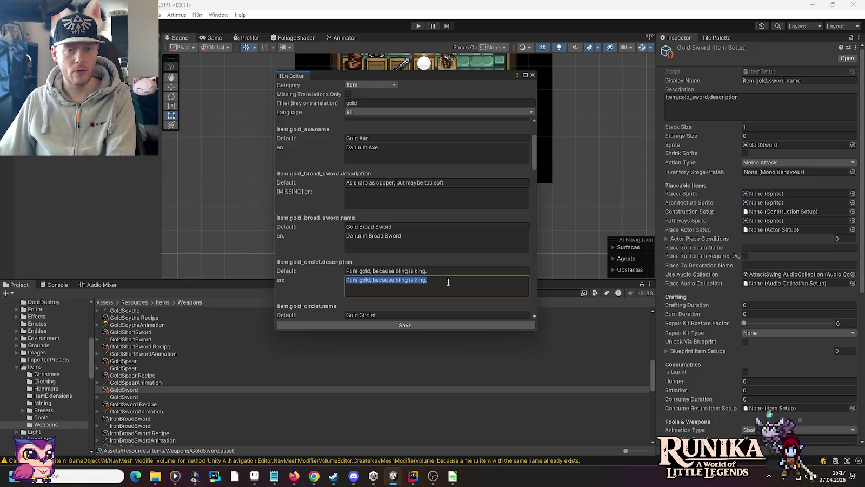
scroll(448, 281, "down", 3)
scroll(446, 281, "down", 1)
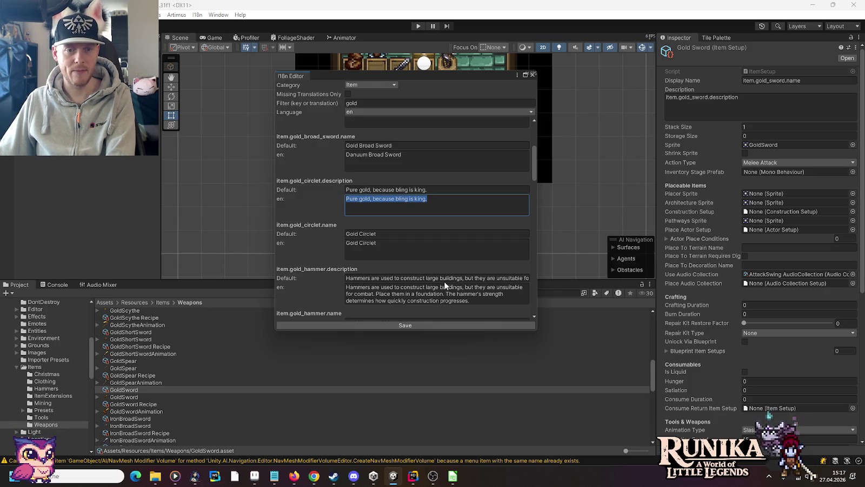
scroll(398, 243, "down", 2)
scroll(398, 243, "down", 1)
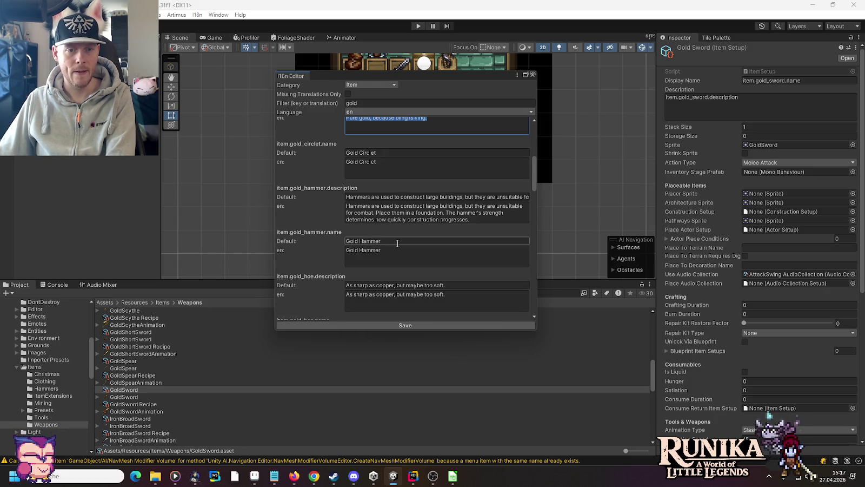
Rename the gold hammer and gold hoe to Danuum in their English names
left_click(382, 261)
left_click(359, 251)
key("shift+Home")
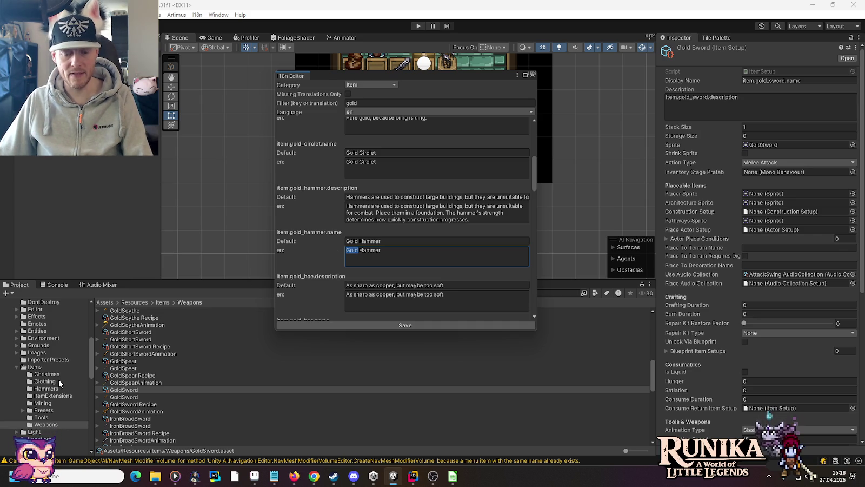
type("Danuum")
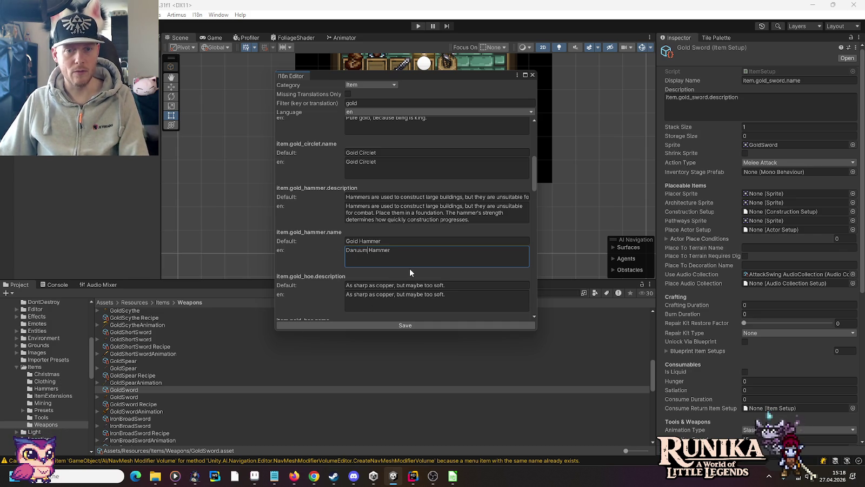
scroll(433, 257, "down", 3)
left_click(434, 258)
key("BackSpace")
left_click(355, 284)
type("Danuum Hoe")
Remove the armor sentence from the leaves dress description and rename the dress to Danuum
scroll(317, 286, "down", 3)
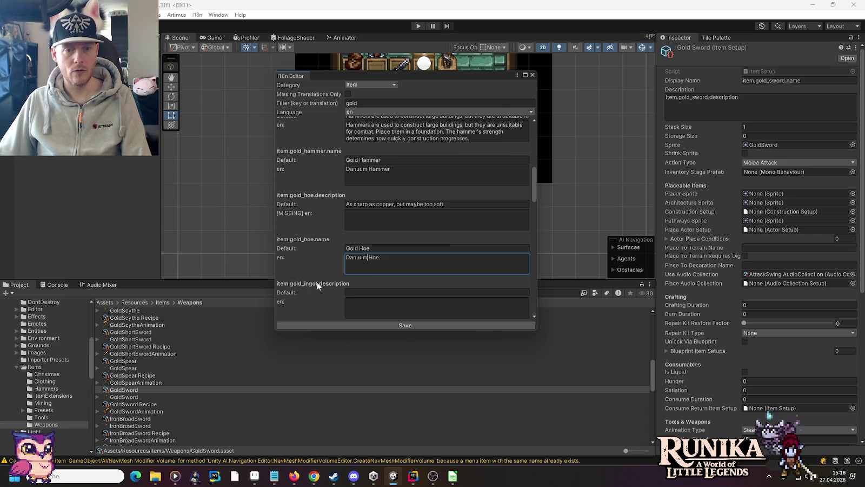
scroll(374, 265, "down", 3)
left_click(376, 271)
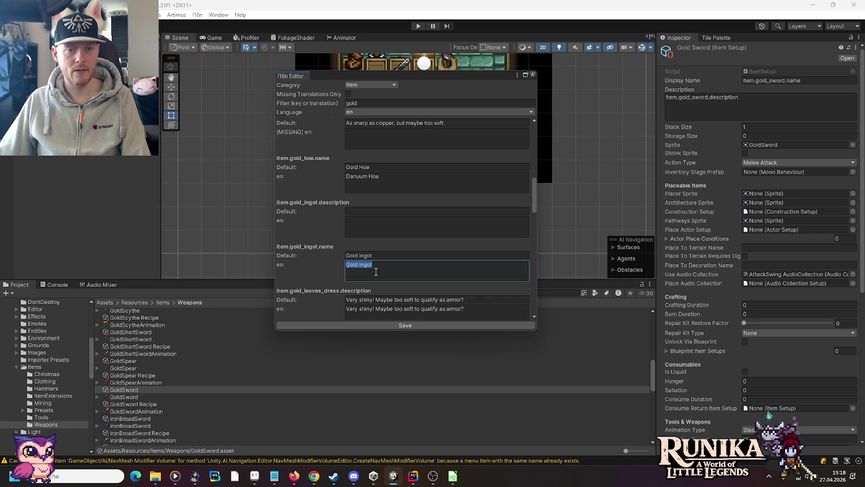
scroll(376, 271, "down", 3)
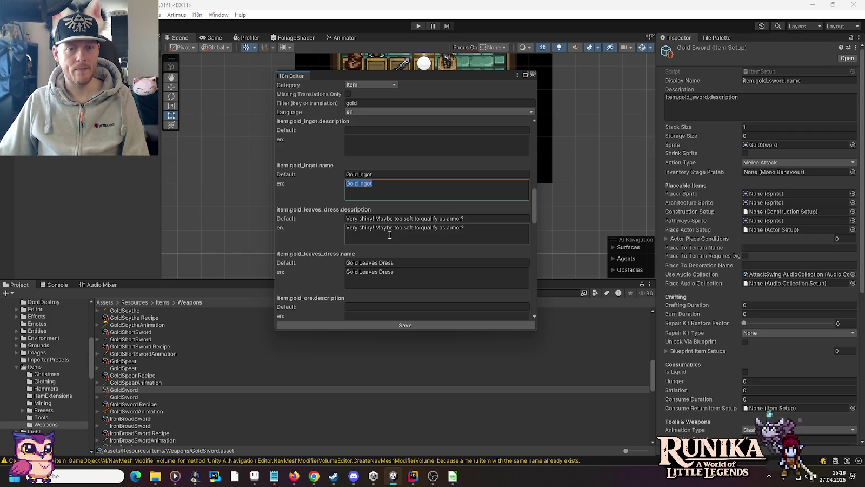
left_click(390, 235)
left_click_drag(375, 227, 498, 226)
key("BackSpace")
left_click(360, 272)
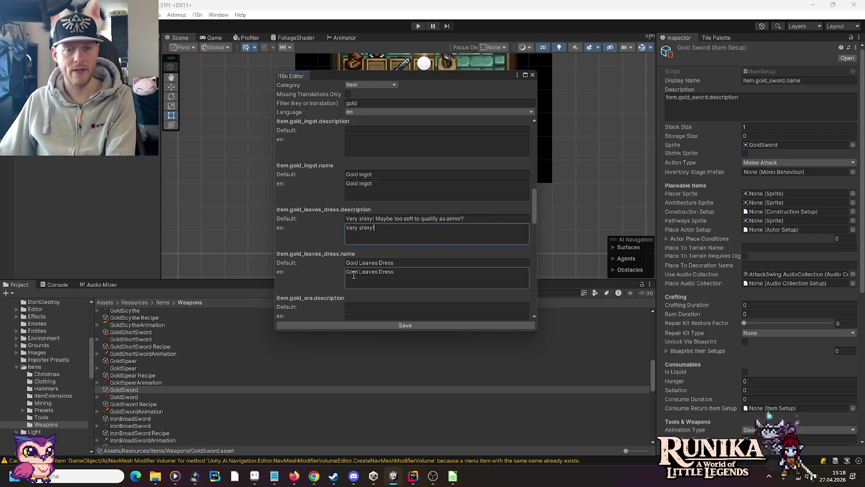
left_click_drag(360, 272, 322, 271)
type("Danuum")
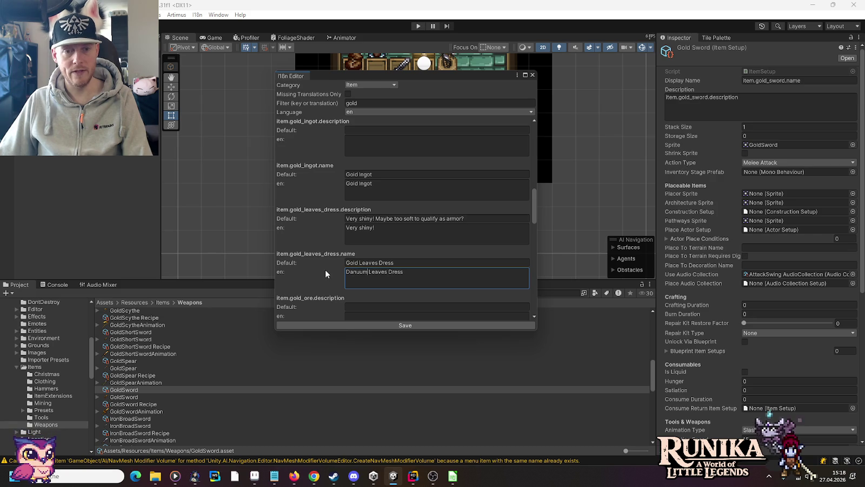
Delete the pickaxe's English description and rename it Danuum Pickaxe
scroll(330, 271, "down", 3)
scroll(330, 270, "down", 5)
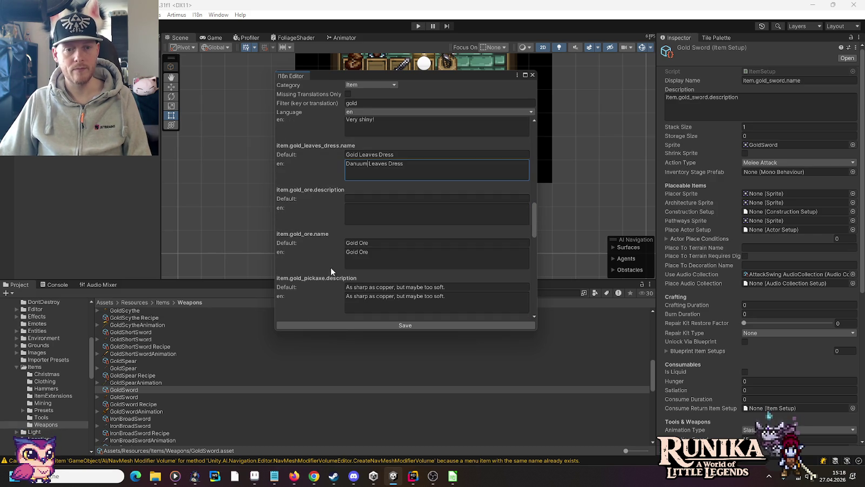
left_click(364, 258)
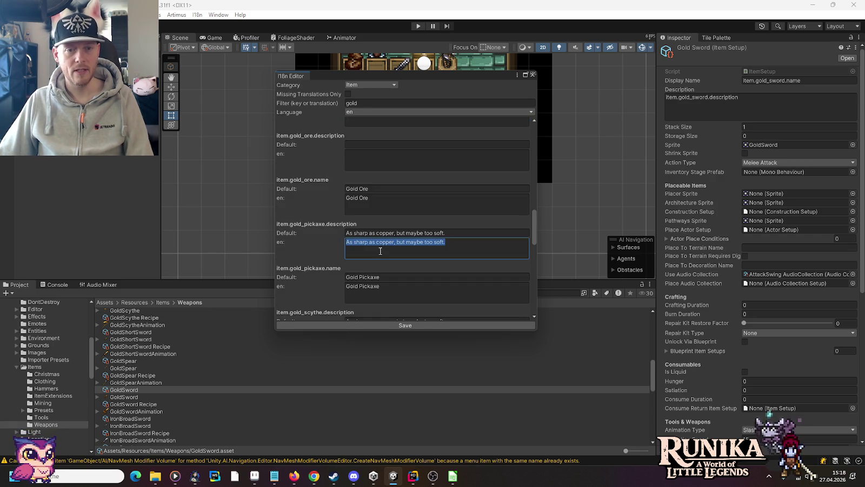
key("BackSpace")
left_click(380, 286)
double_click(352, 286)
type("Danuum")
Delete the scythe's English description and rename it Danuum Scythe
scroll(329, 277, "down", 3)
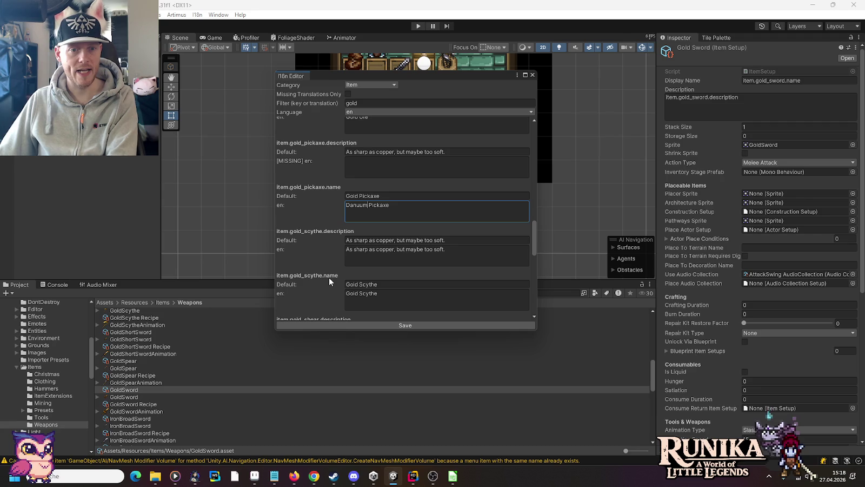
left_click(378, 256)
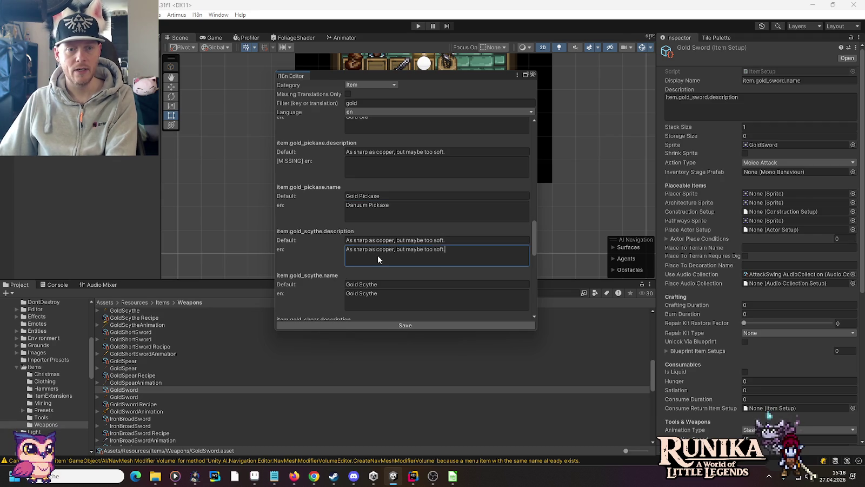
key("Delete")
left_click(366, 295)
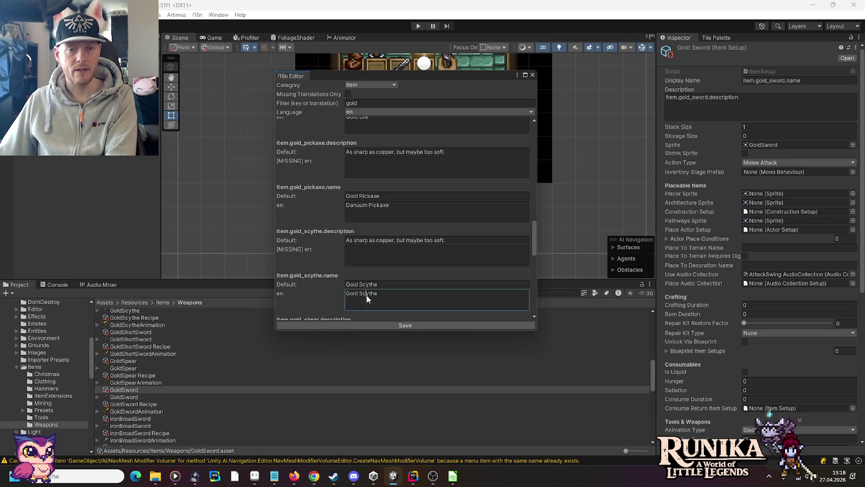
left_click(358, 294)
type("Danuum")
scroll(377, 259, "down", 5)
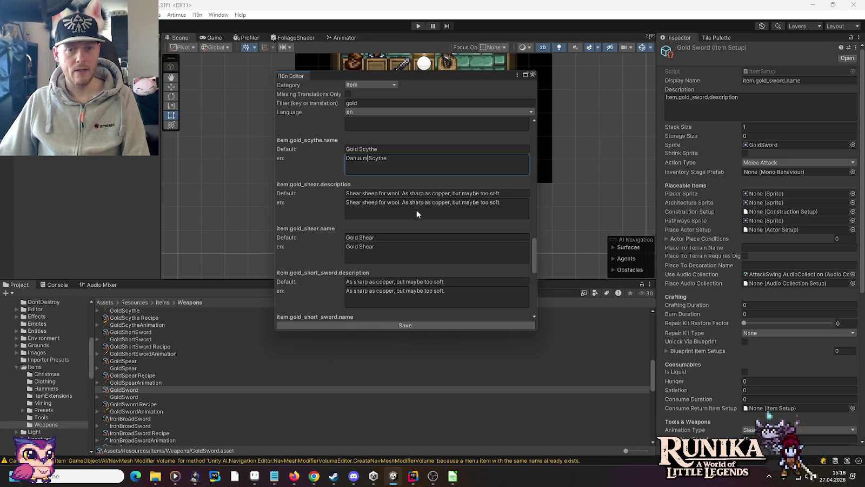
left_click(421, 204)
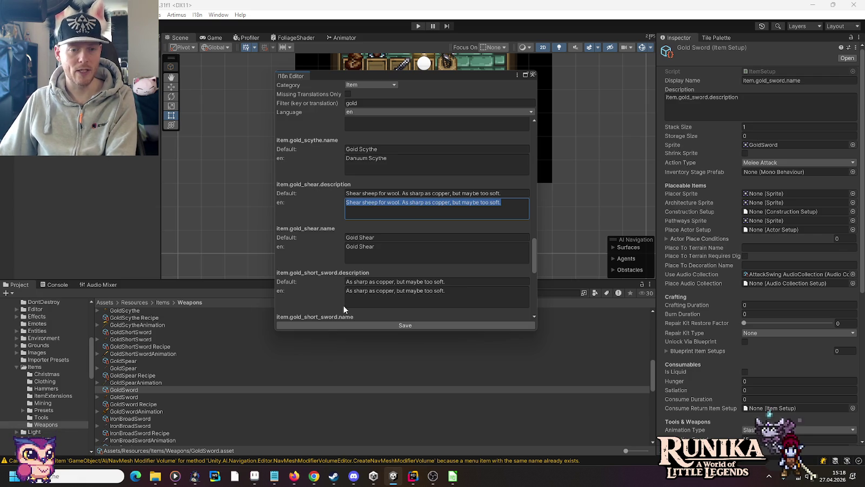
left_click(275, 476)
left_click(781, 342)
Add 'Dress' and 'hammer shear' as new lines in the notes
key("Return")
key("Return")
key("Return")
type("Dress")
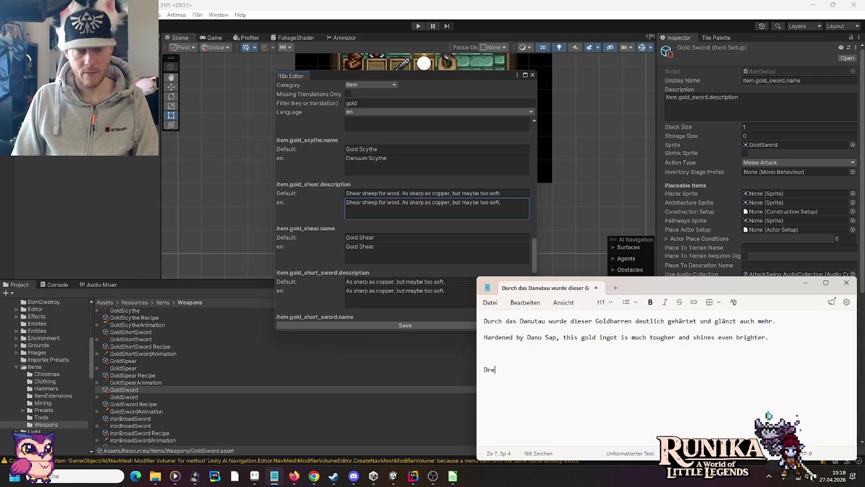
key("Return")
type("hammer ")
type("shear")
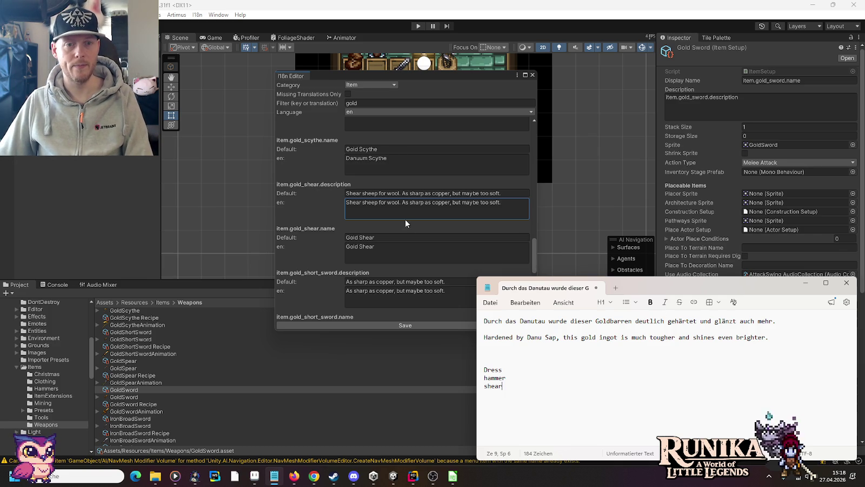
Remove the copper sentence from the shear description and rename the shear to Danuum
left_click(409, 209)
key("End")
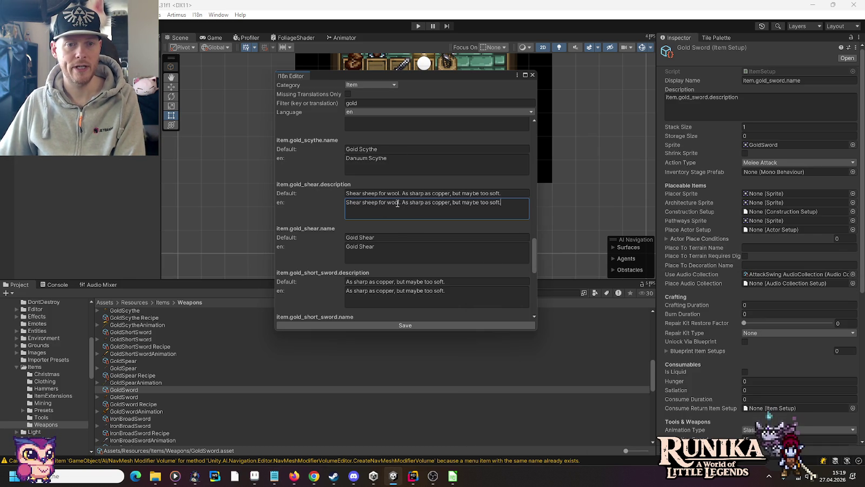
left_click_drag(401, 203, 518, 209)
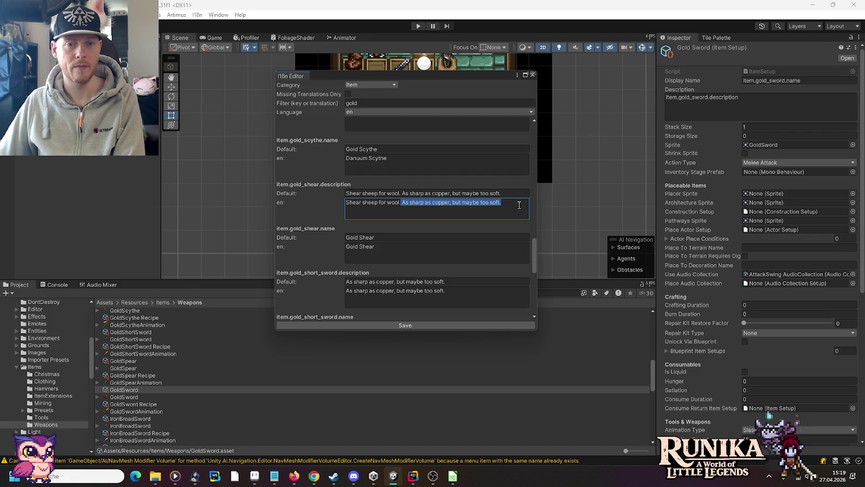
key("BackSpace")
left_click(379, 249)
left_click(359, 248)
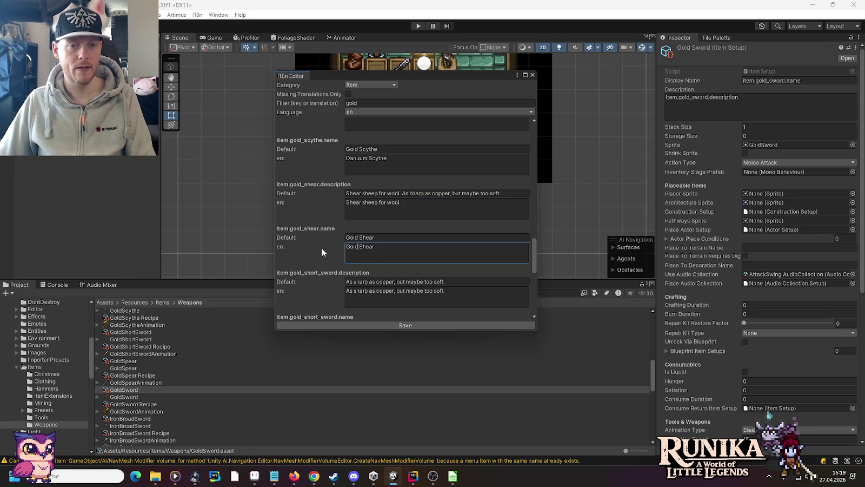
key("shift+Home")
type("Danuum")
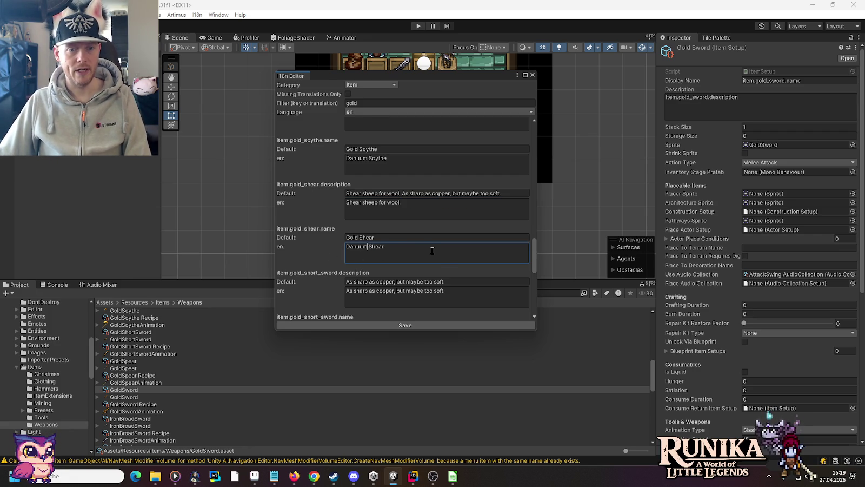
Rename the short sword to Danuum and delete its English description
scroll(432, 250, "down", 3)
left_click(387, 285)
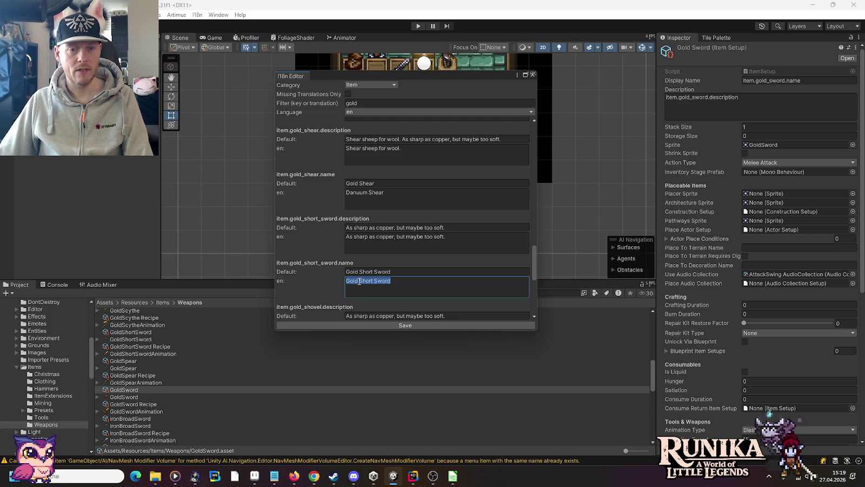
left_click_drag(358, 280, 324, 282)
type("Danuum")
left_click(421, 241)
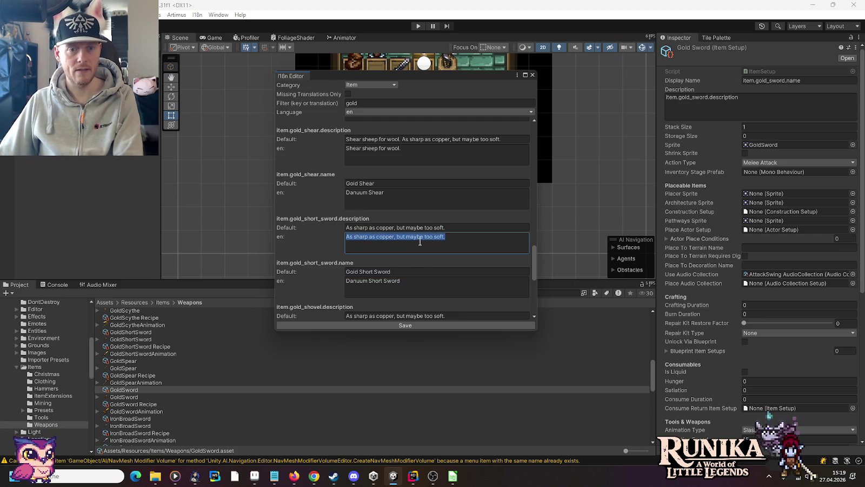
key("BackSpace")
Rename the shovel to Danuum and delete its English description
scroll(421, 244, "down", 4)
scroll(422, 245, "down", 1)
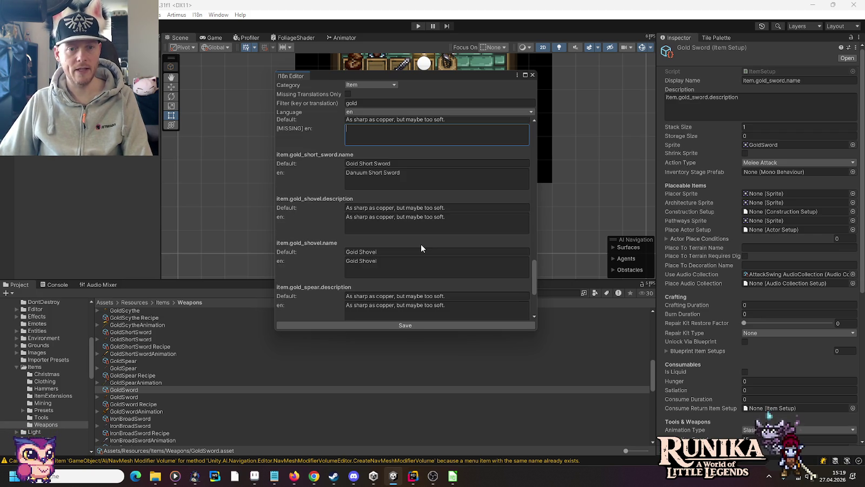
left_click(360, 264)
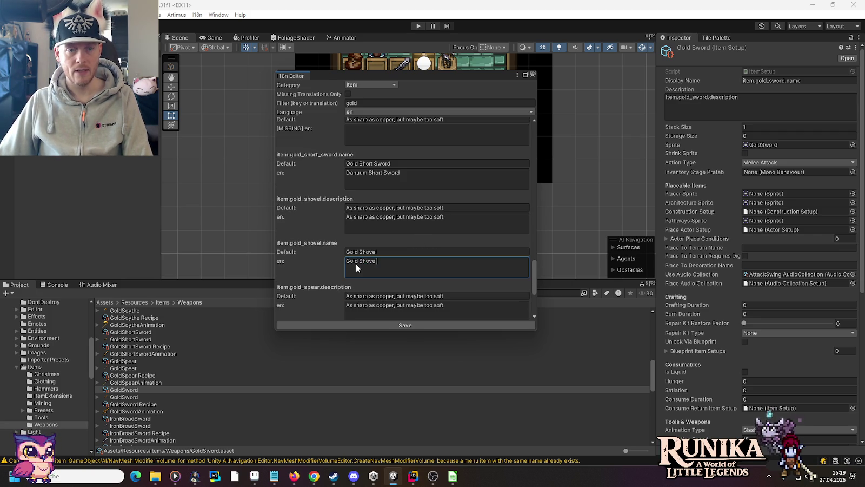
left_click_drag(357, 264, 336, 260)
type("Danuum")
left_click(420, 225)
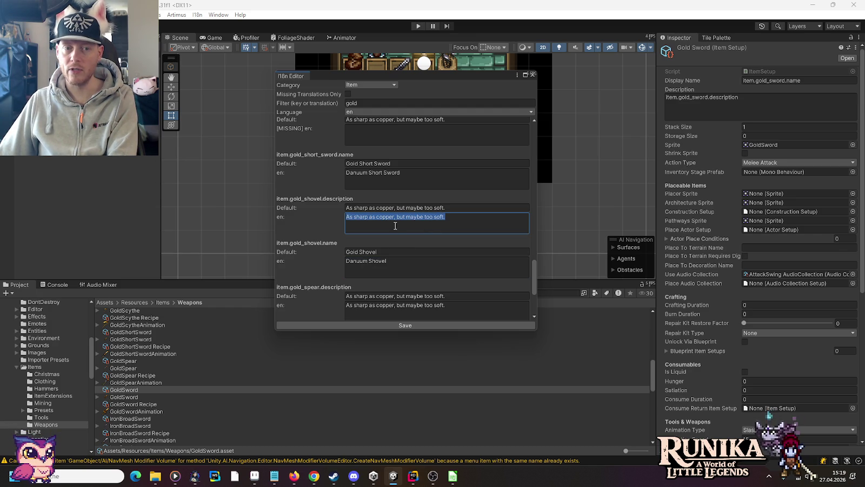
key("Delete")
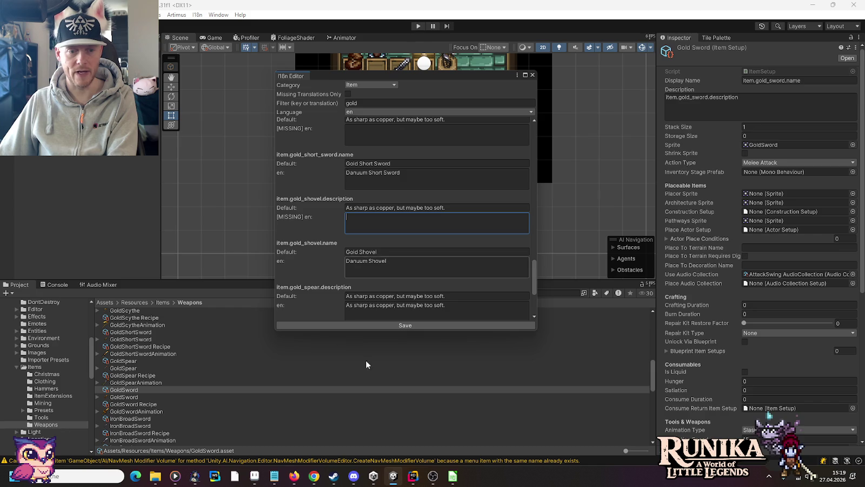
Add the line 'shovelsc pe' to the notes
left_click(274, 476)
key("Return")
type("shovel")
type("sc ")
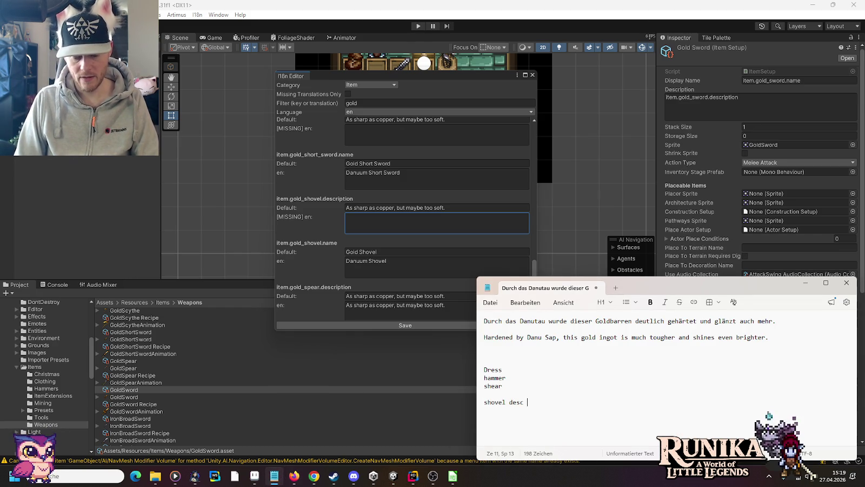
type("pe")
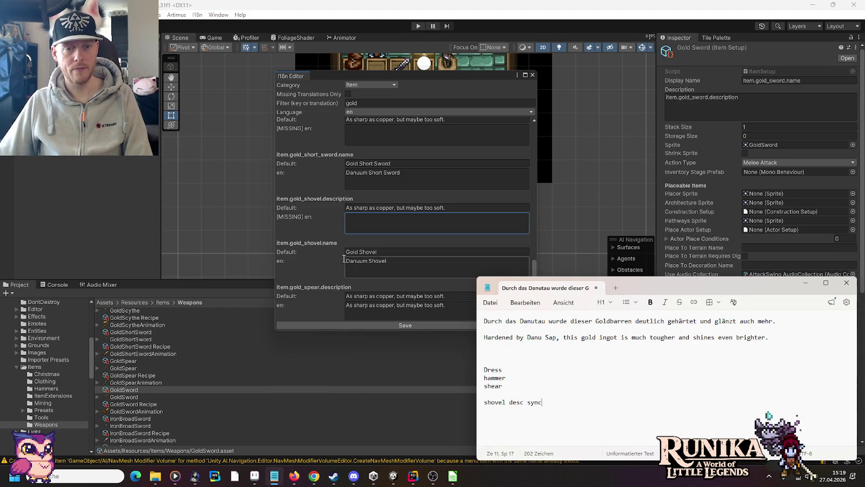
left_click(320, 266)
Rename the spear to Danuum and clear its English description
scroll(320, 266, "down", 2)
left_click(406, 304)
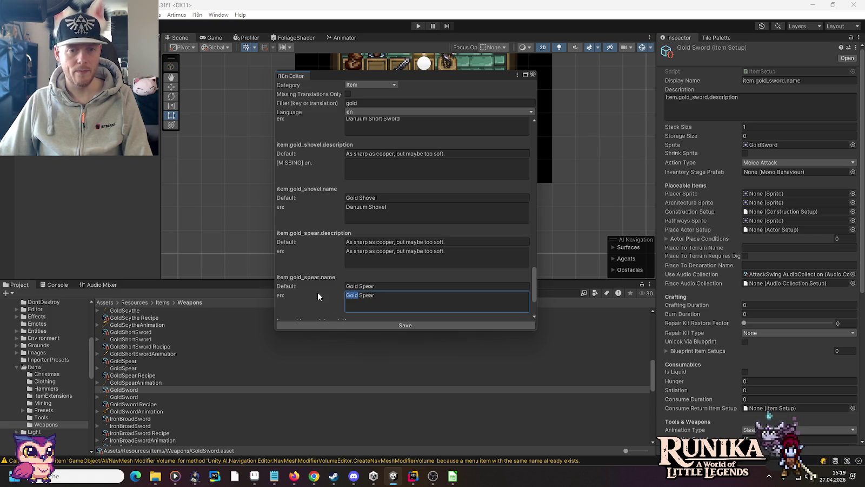
type("Danuum")
left_click(402, 263)
key("ctrl+a")
key("BackSpace")
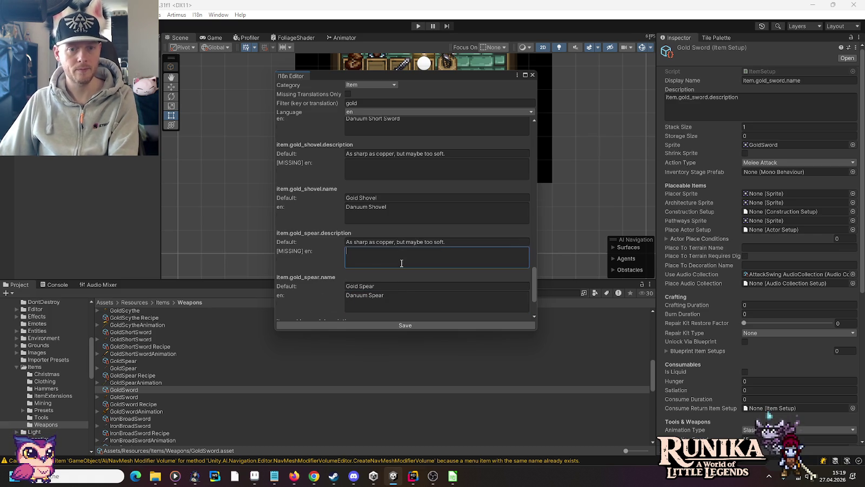
Rename the sword to Danuum, clear its description, and save the translations
scroll(401, 263, "down", 3)
double_click(352, 299)
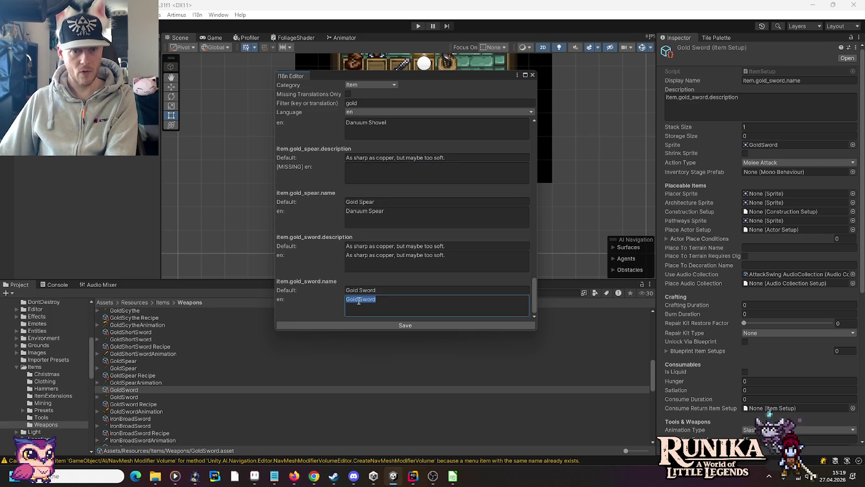
type("Danuum")
left_click(374, 265)
key("ctrl+a")
key("BackSpace")
left_click(393, 323)
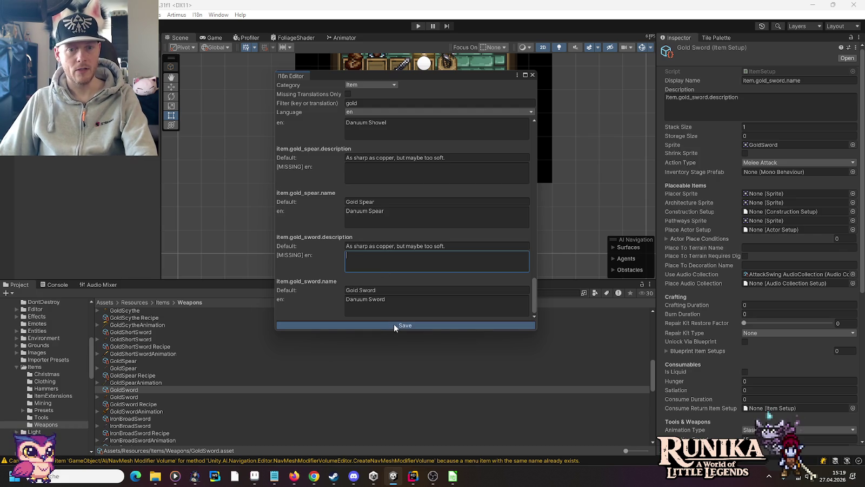
left_click(385, 112)
Show the German gold item translations and trim the gold axe description to 'Sieht edel aus.'
left_click(379, 131)
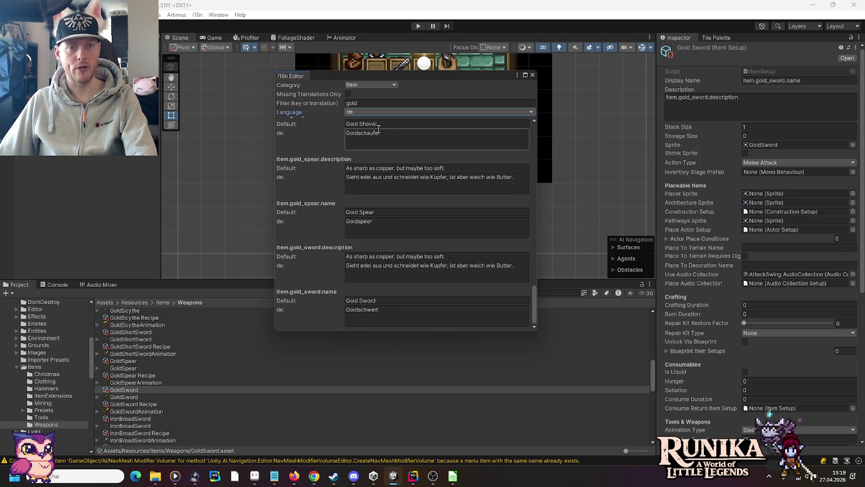
left_click(359, 135)
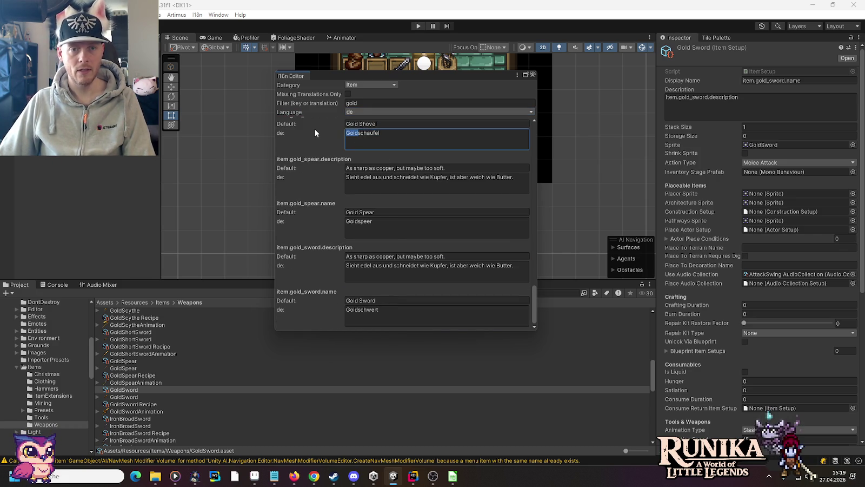
left_click_drag(534, 313, 523, 127)
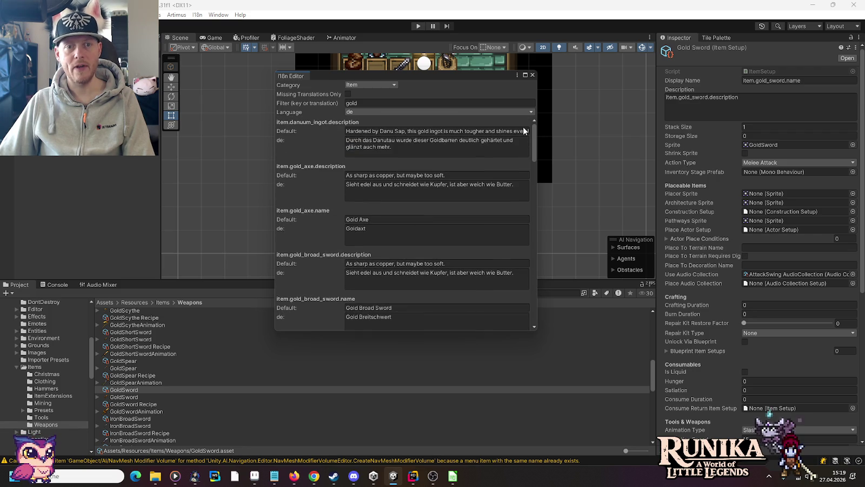
left_click(434, 150)
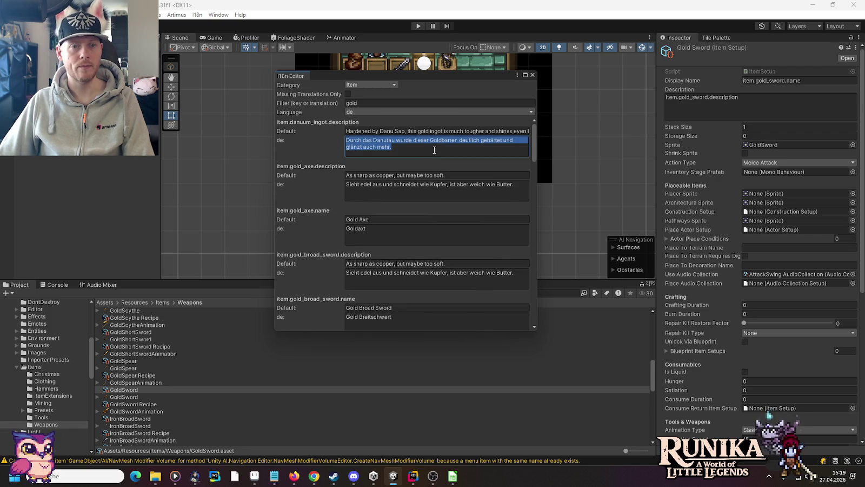
left_click(402, 192)
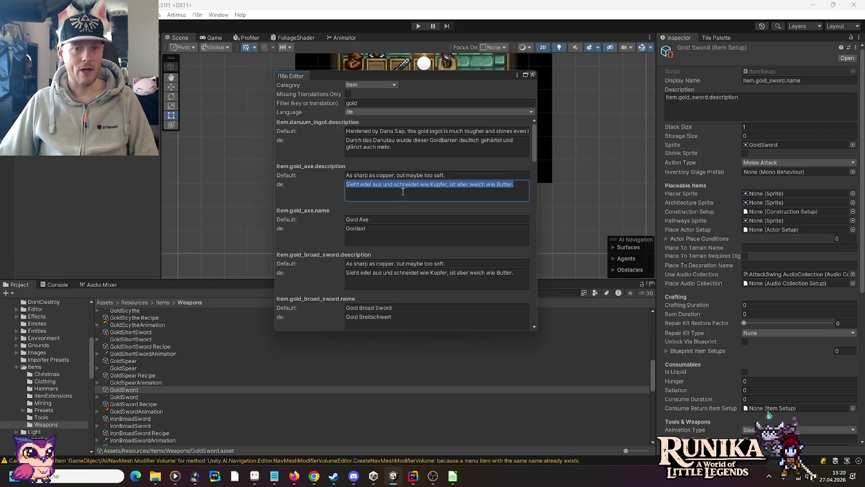
key("End")
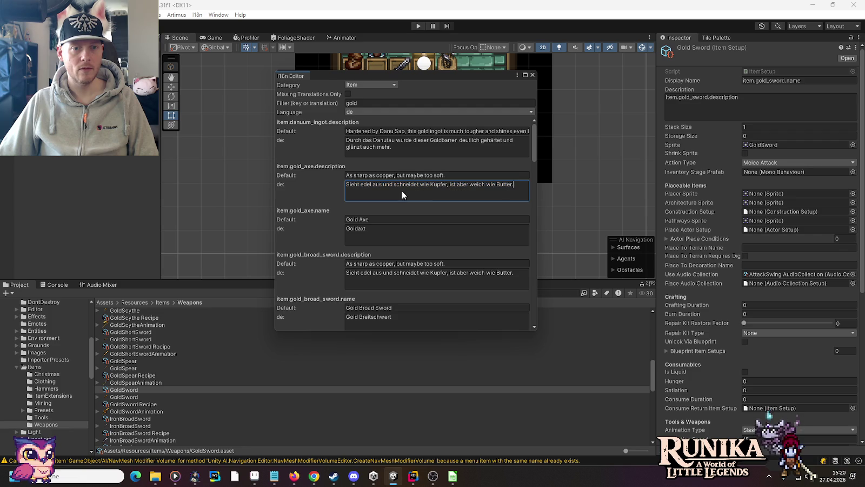
left_click_drag(382, 187, 485, 186)
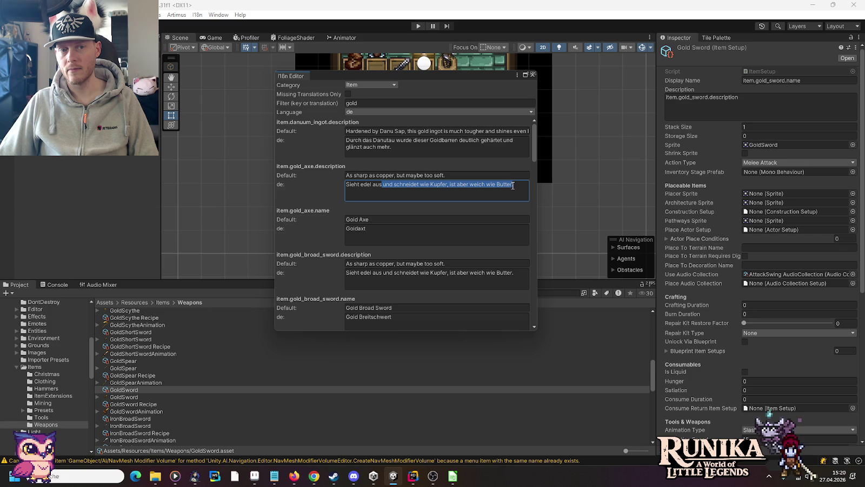
key("BackSpace")
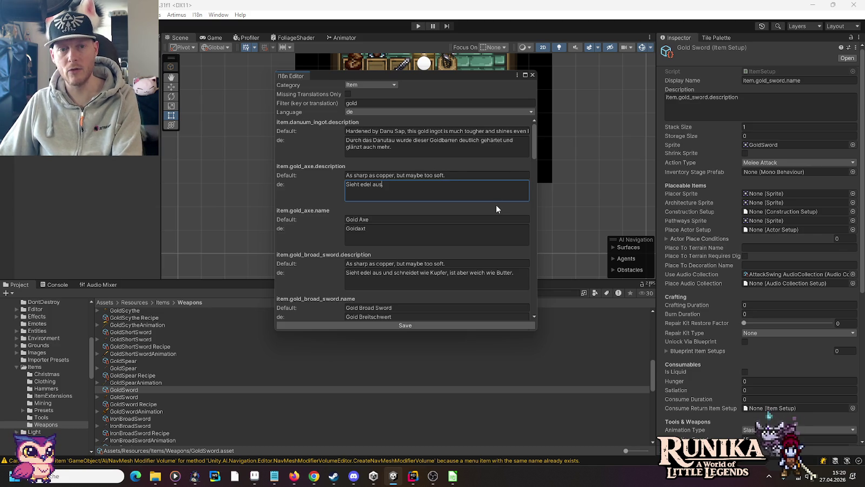
type(".")
key("Tab")
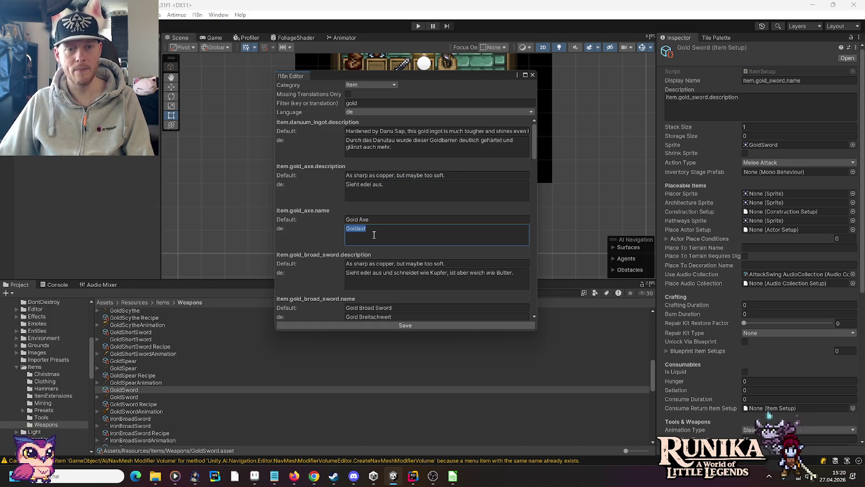
Put Danuum in the axe and broad sword names and shorten the broad sword description
type("Danuum")
key("Tab")
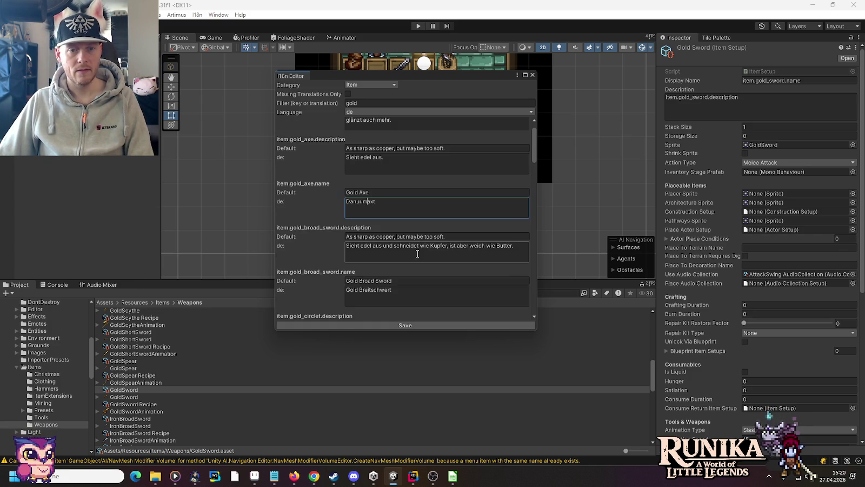
left_click_drag(382, 246, 506, 250)
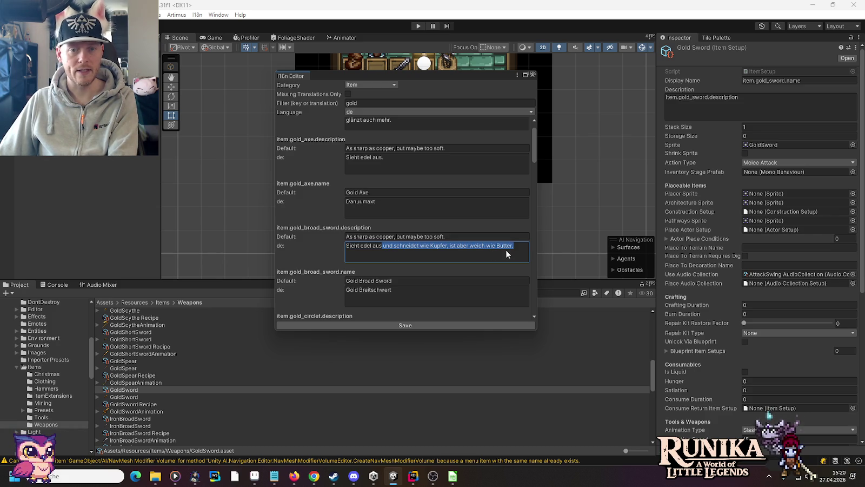
key("BackSpace")
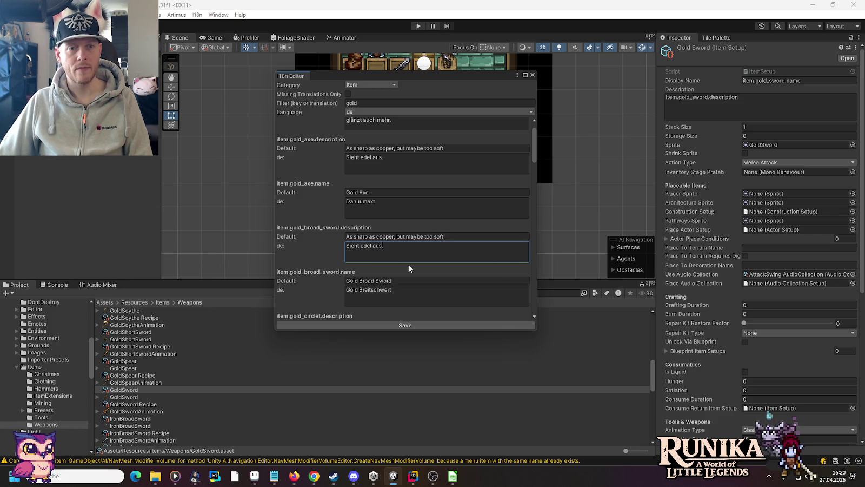
left_click(361, 160)
left_click(361, 160)
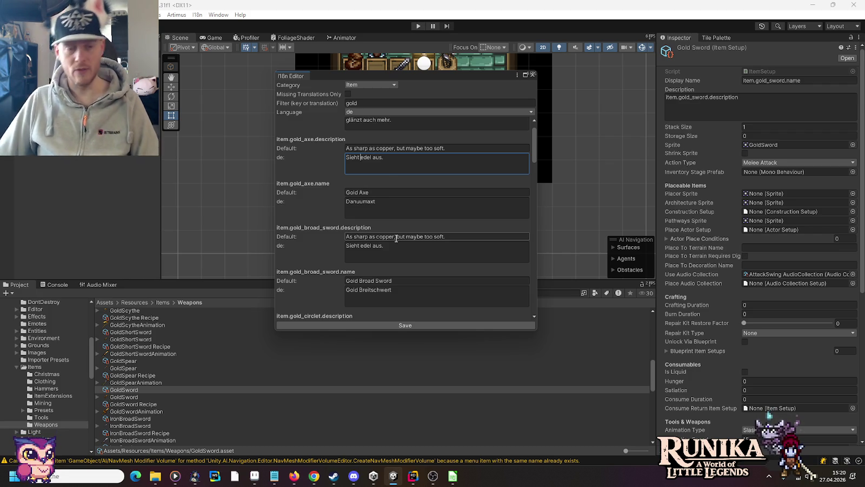
left_click(361, 291)
left_click(359, 291)
type("Danuum")
Replace Gold with Danuum in the German hammer and hoe names (Goldhammer, Goldharke)
scroll(399, 282, "down", 5)
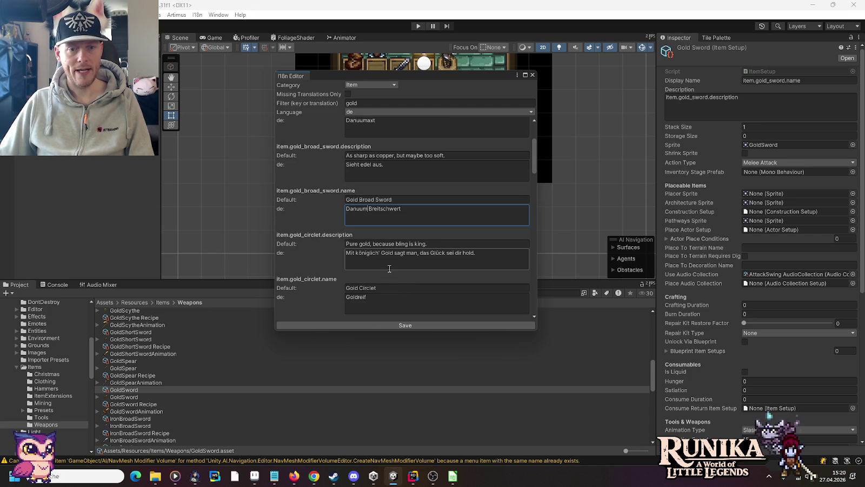
scroll(390, 268, "down", 2)
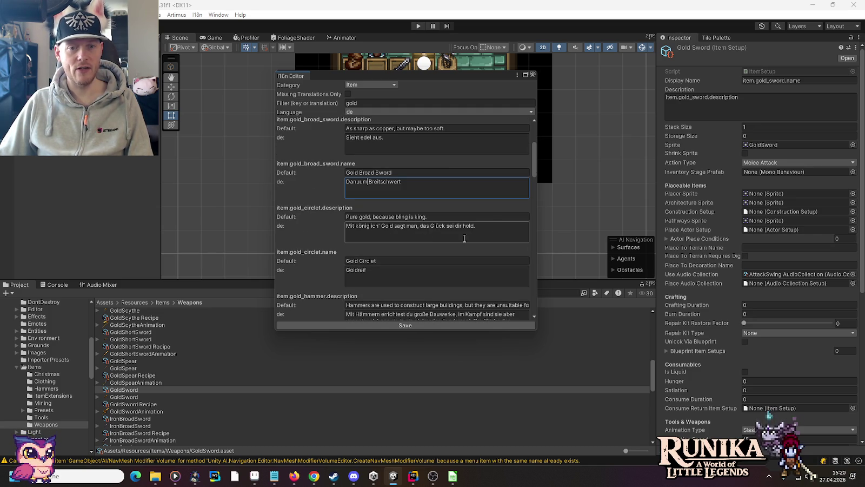
scroll(368, 267, "down", 3)
scroll(368, 267, "down", 1)
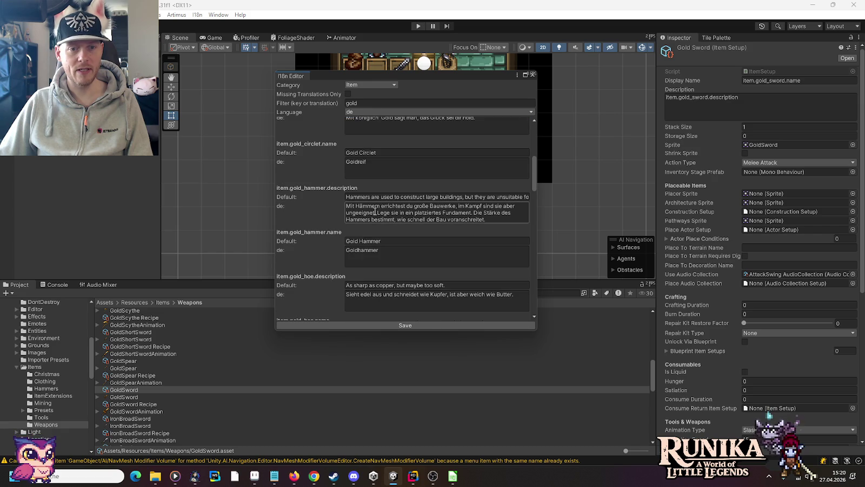
double_click(362, 250)
left_click_drag(357, 250, 322, 247)
type("Danuum")
scroll(406, 273, "down", 3)
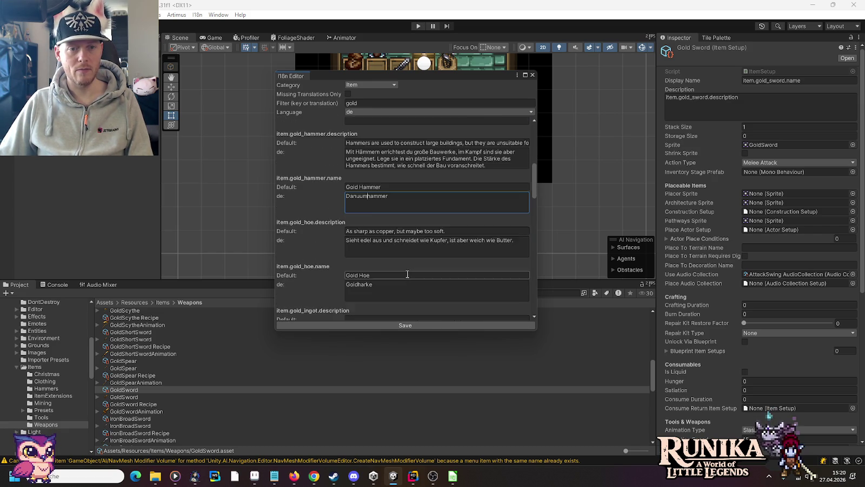
left_click(377, 264)
left_click(357, 259)
key("BackSpace")
key("BackSpace")
key("BackSpace")
type("Danuum")
Change Goldbarren to Danuum, then restore the ingot name back to Gold
scroll(387, 276, "down", 4)
left_click(371, 243)
left_click(358, 238)
key("BackSpace")
key("BackSpace")
key("BackSpace")
type("Danuum")
scroll(391, 238, "down", 1)
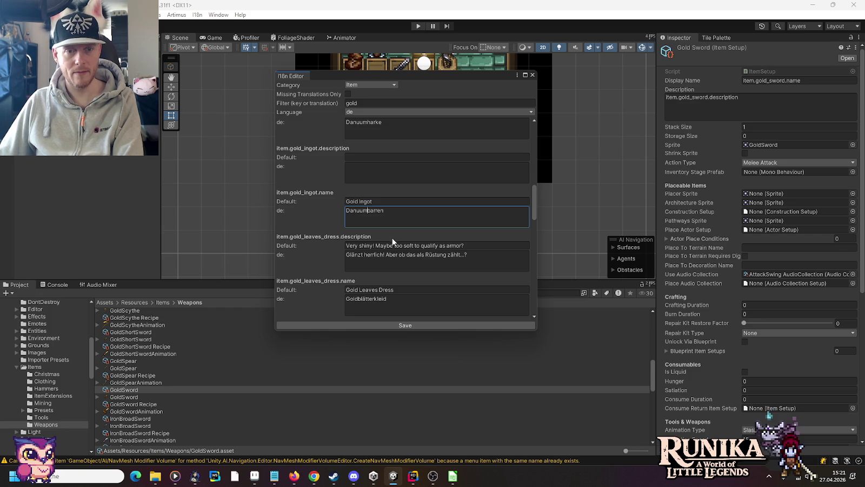
key("BackSpace")
key("BackSpace")
key("BackSpace")
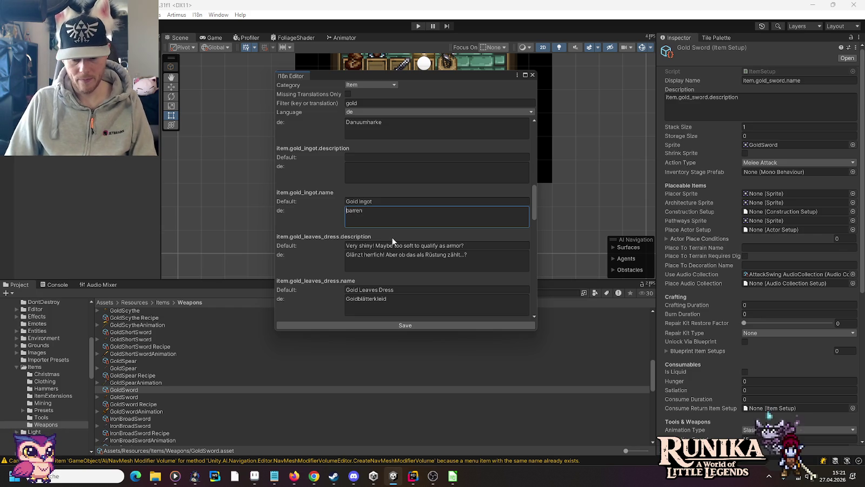
type("Gold")
Put Danuum in the gold leaves dress and pickaxe names and select Gold in Goldsense
scroll(392, 240, "down", 2)
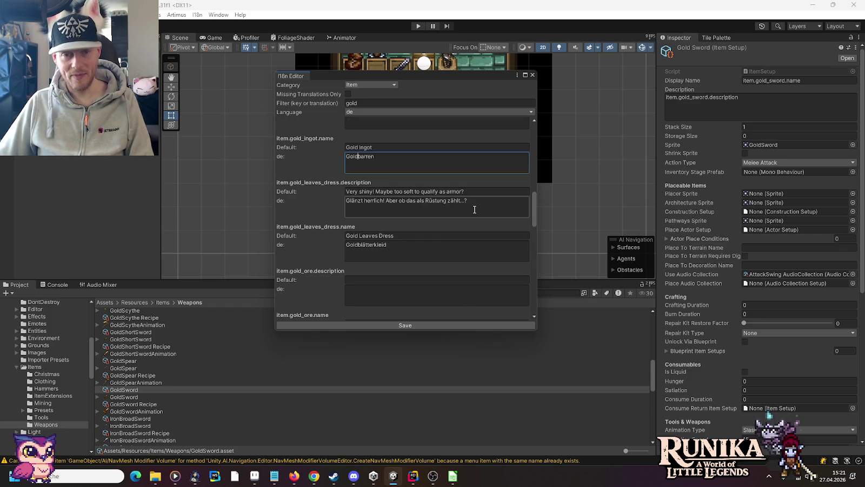
left_click(360, 247)
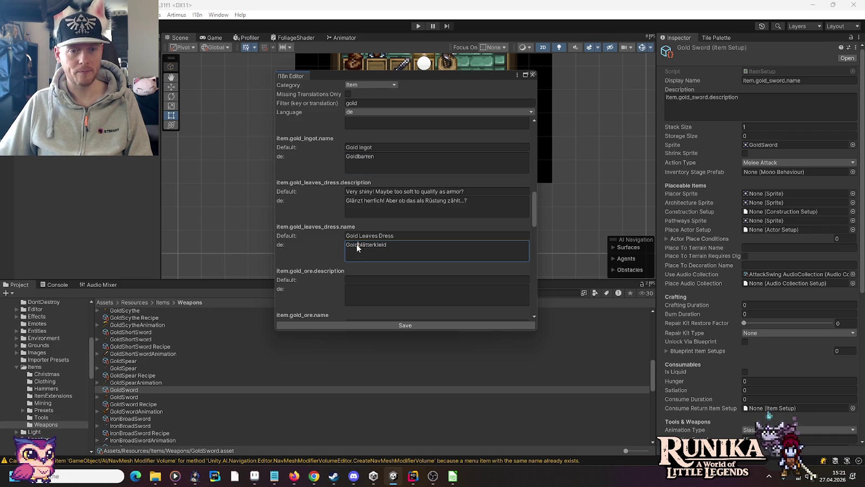
type("Danuum")
scroll(438, 252, "down", 4)
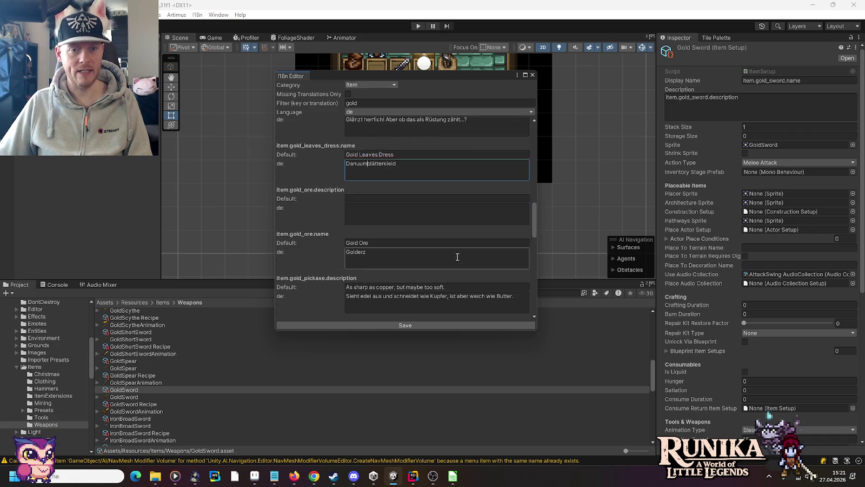
scroll(364, 221, "down", 3)
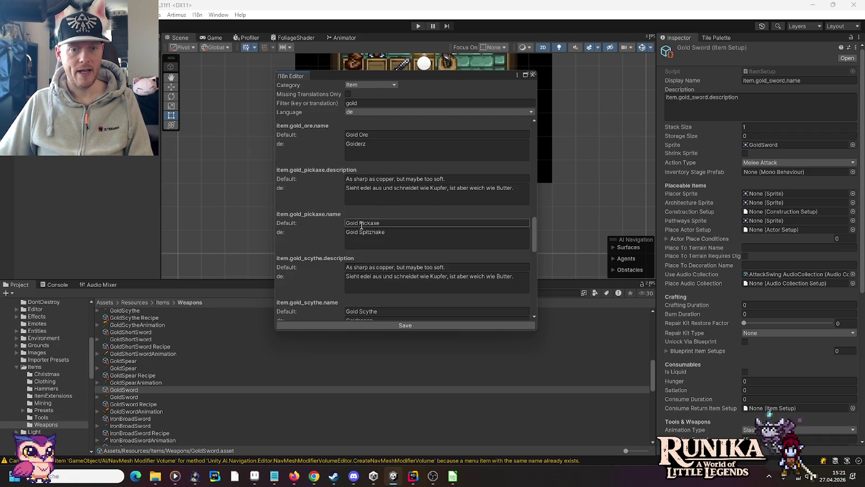
left_click(366, 236)
type("Danuum")
scroll(437, 228, "down", 4)
left_click(360, 216)
left_click_drag(358, 216, 321, 212)
Finish Danuumsense, join the pickaxe name into Danuumspitzhake, and put Danuum in the next name
type("Danuum")
left_click(368, 124)
key("Delete")
key("Delete")
type("s")
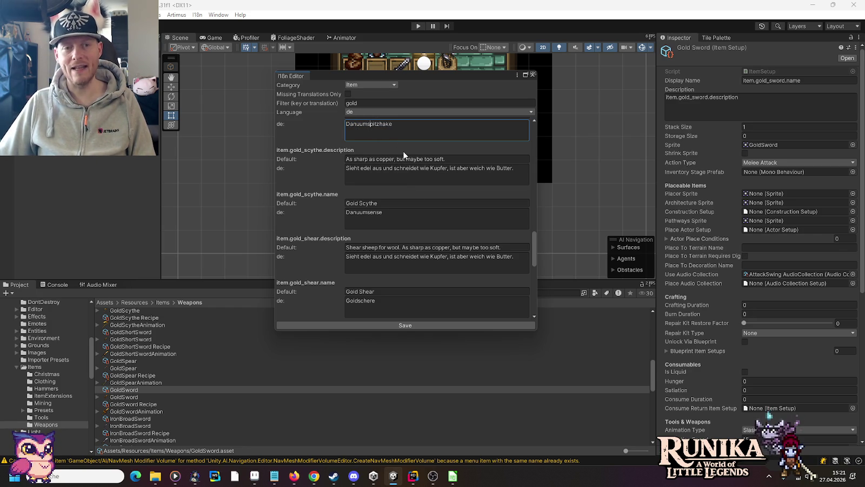
scroll(405, 199, "down", 5)
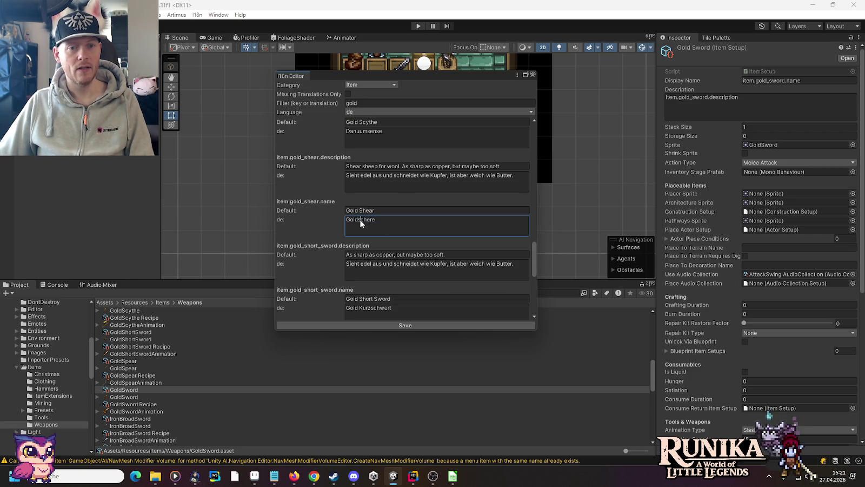
type("Danuum")
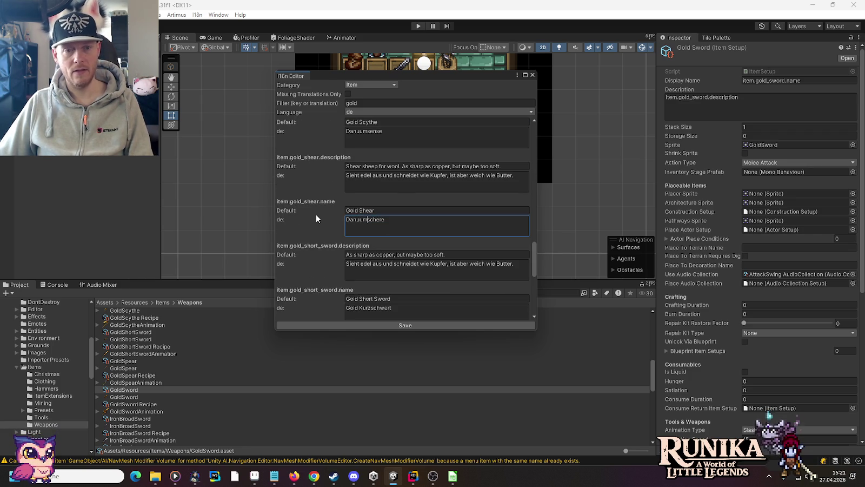
Rename the gold short sword to Danuumkurzschwert
scroll(436, 227, "down", 5)
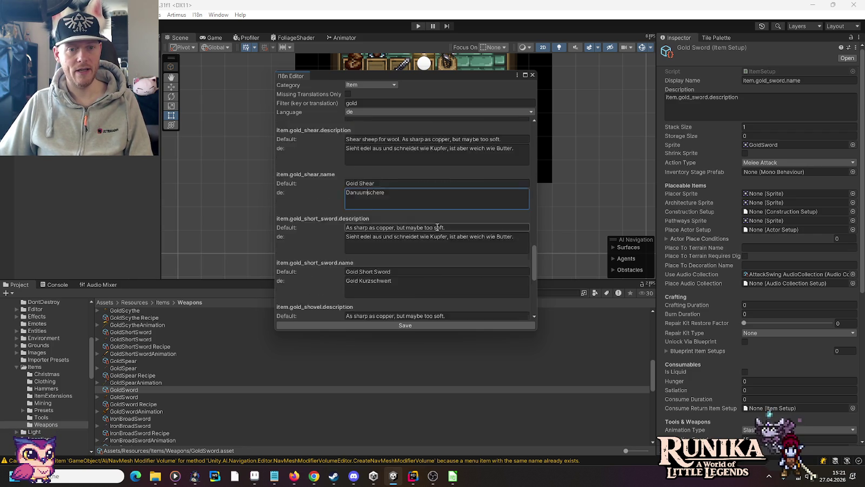
left_click(359, 227)
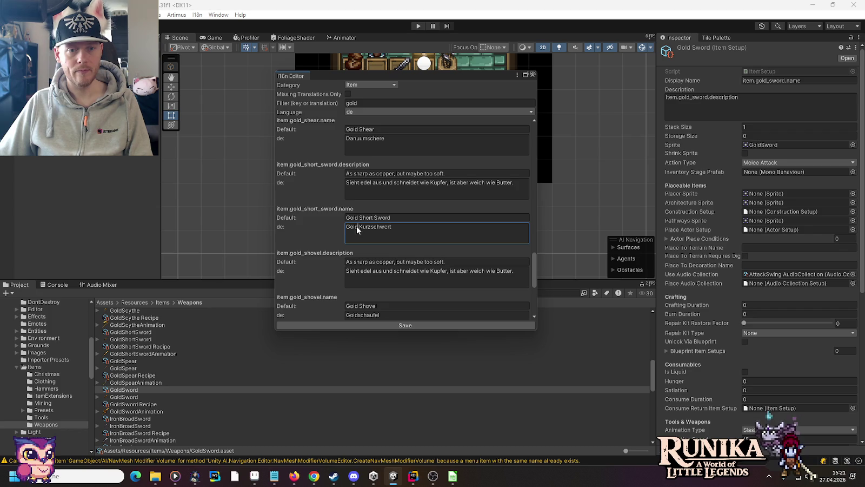
type("Danuum")
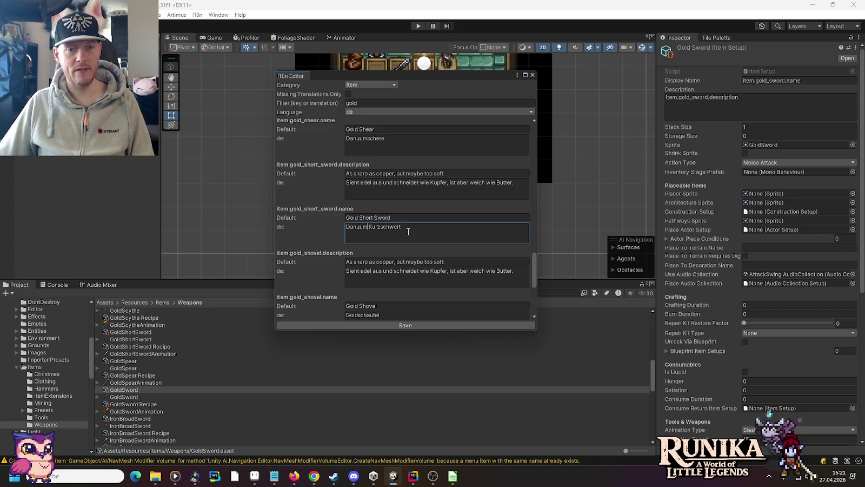
scroll(408, 231, "down", 3)
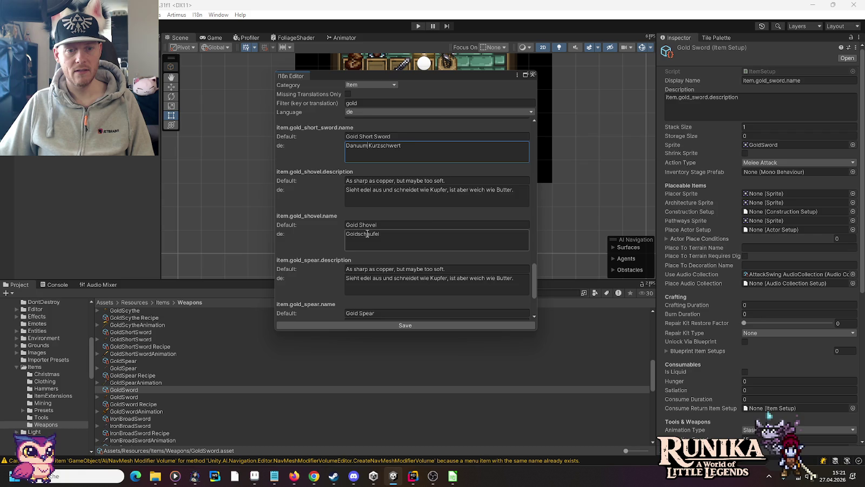
scroll(373, 227, "up", 2)
key("Delete")
key("Delete")
type("k")
left_click(367, 253)
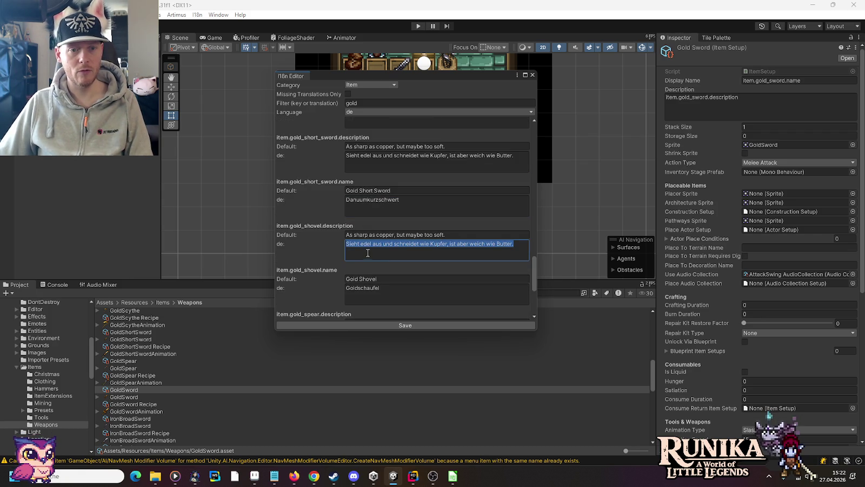
Rename the shovel, spear and sword to Danuumschaufel, Danuumspeer and Danuumschwert
left_click(358, 288)
left_click_drag(340, 288, 331, 288)
type("Danuum")
scroll(414, 245, "down", 4)
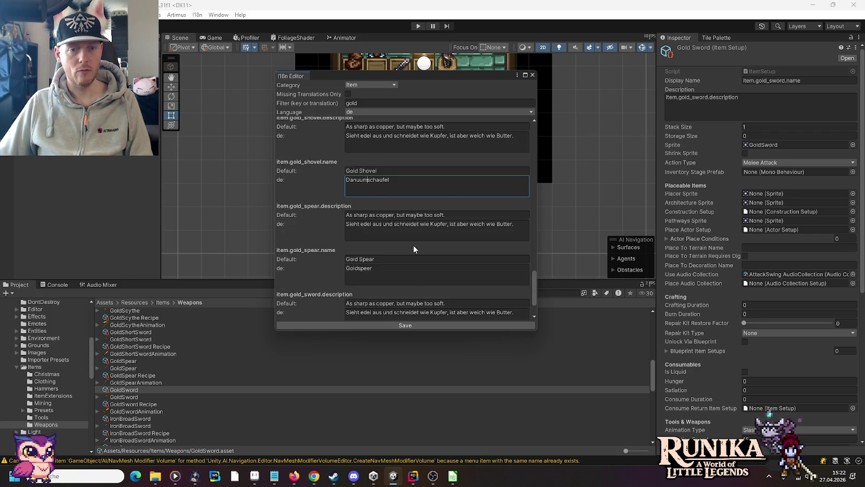
scroll(413, 246, "down", 1)
left_click(366, 244)
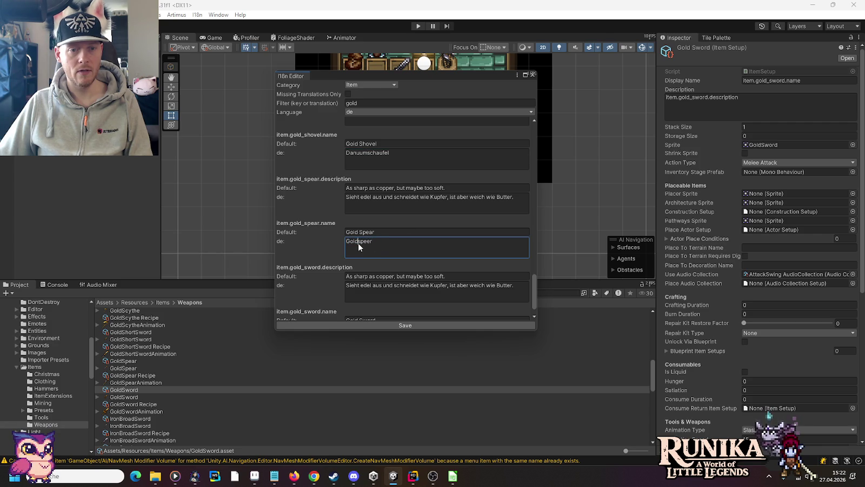
type("Danuum")
scroll(315, 237, "down", 1)
left_click(357, 301)
left_click_drag(355, 298, 336, 298)
type("Danuum")
Insert 'nicht nur' into the axe description so it reads 'Sieht nicht nur edel aus.'
scroll(534, 151, "up", 10)
scroll(534, 151, "up", 5)
left_click(396, 190)
left_click(362, 188)
type("nicht  nur")
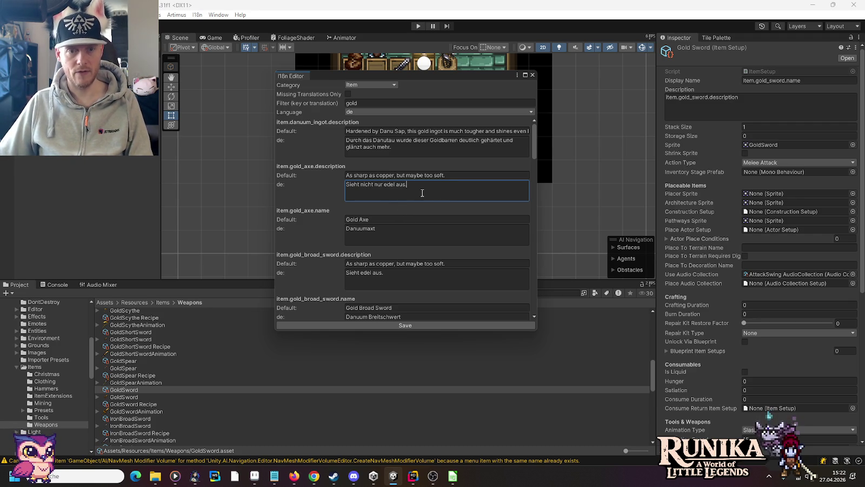
Set the gold hoe and pickaxe descriptions to 'Sieht nicht nur edel aus.'
left_click(387, 268)
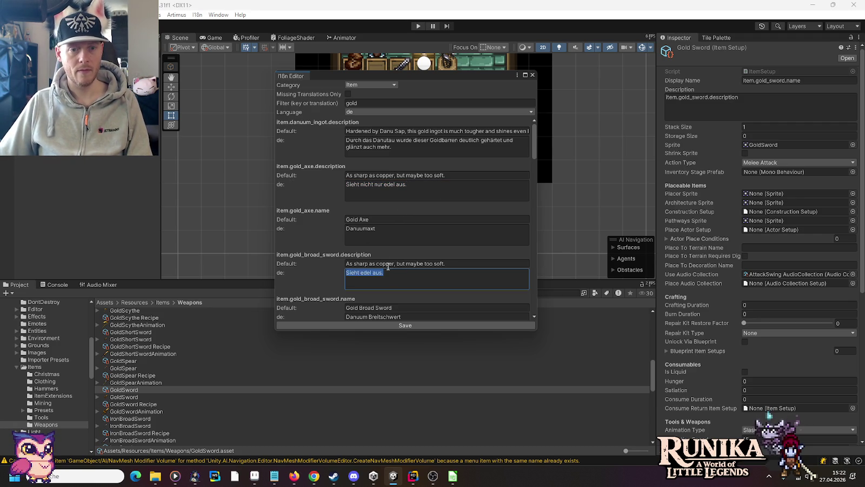
scroll(317, 218, "down", 9)
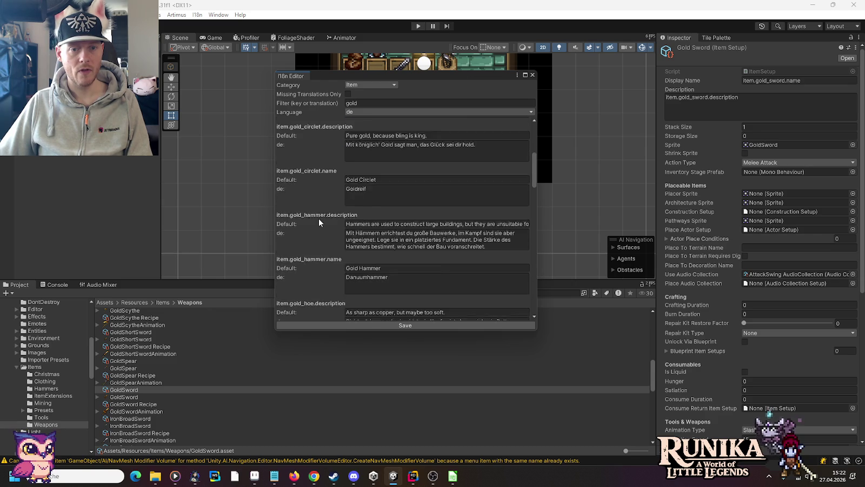
scroll(319, 218, "down", 2)
left_click(356, 244)
type("Sieht nicht nur edel aus.")
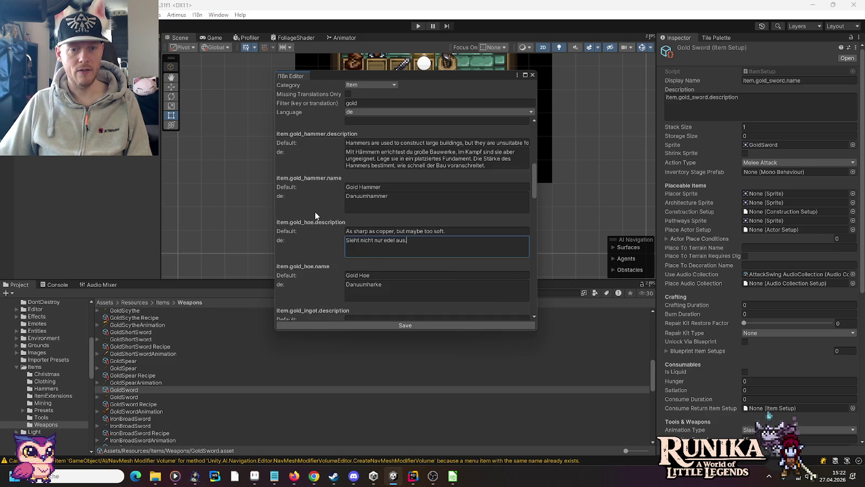
scroll(314, 212, "down", 4)
scroll(315, 212, "down", 2)
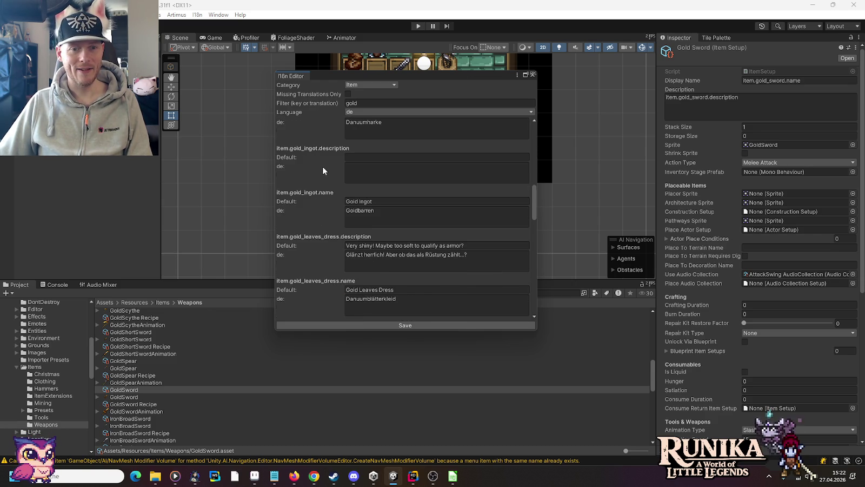
scroll(322, 168, "down", 3)
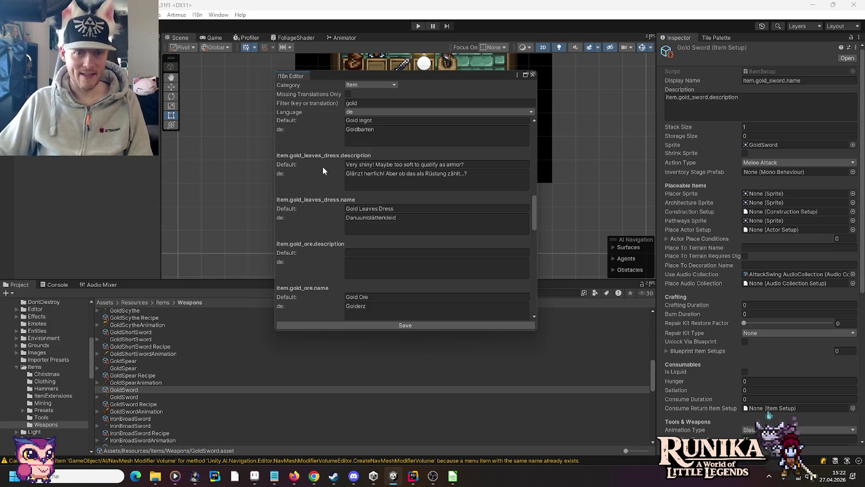
scroll(323, 166, "down", 5)
scroll(325, 173, "down", 1)
left_click(357, 190)
type("Sieht nicht nur edel aus.")
Paste 'Sieht nicht nur edel aus.' into the short sword and shovel descriptions
scroll(326, 194, "down", 2)
triple_click(371, 230)
scroll(319, 211, "down", 4)
triple_click(384, 204)
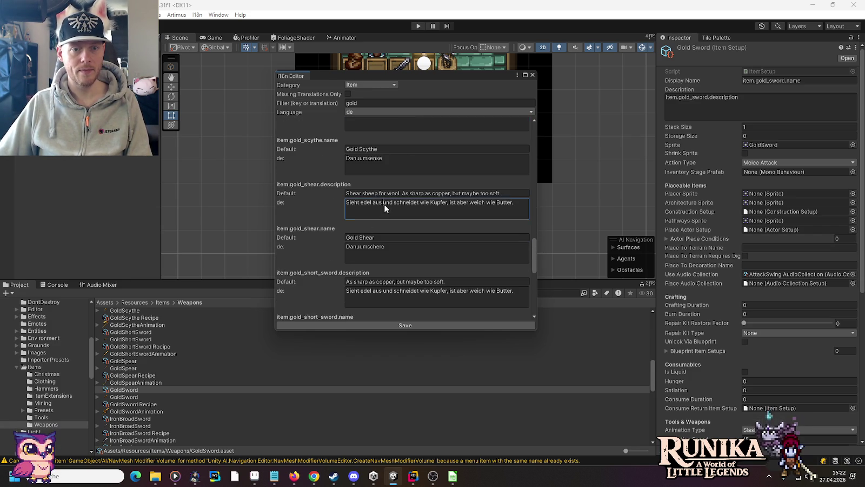
scroll(297, 192, "down", 4)
triple_click(380, 189)
type("Sieht nicht nur edel aus.")
triple_click(365, 271)
type("Sieht nicht nur edel aus.")
Paste the same text into the spear and sword descriptions, save, and switch to English
scroll(305, 219, "down", 5)
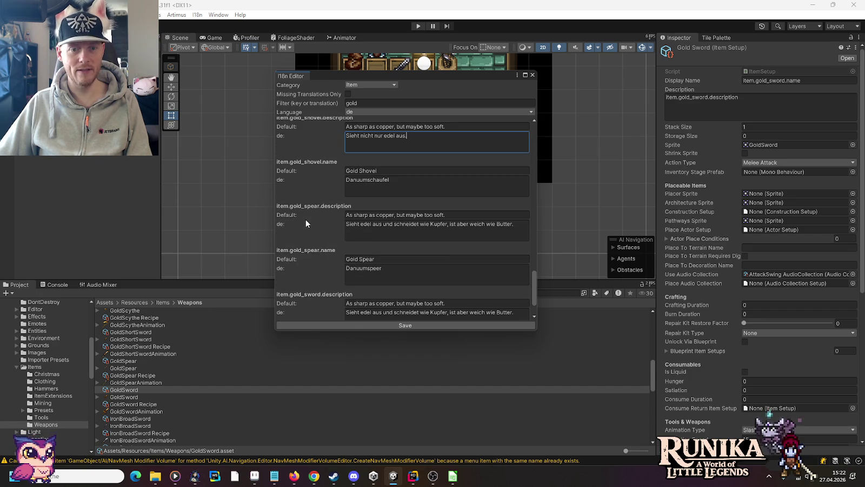
triple_click(349, 222)
type("Sieht nicht nur edel aus.")
scroll(319, 206, "down", 2)
scroll(319, 211, "down", 1)
triple_click(383, 263)
type("Sieht nicht nur edel aus.")
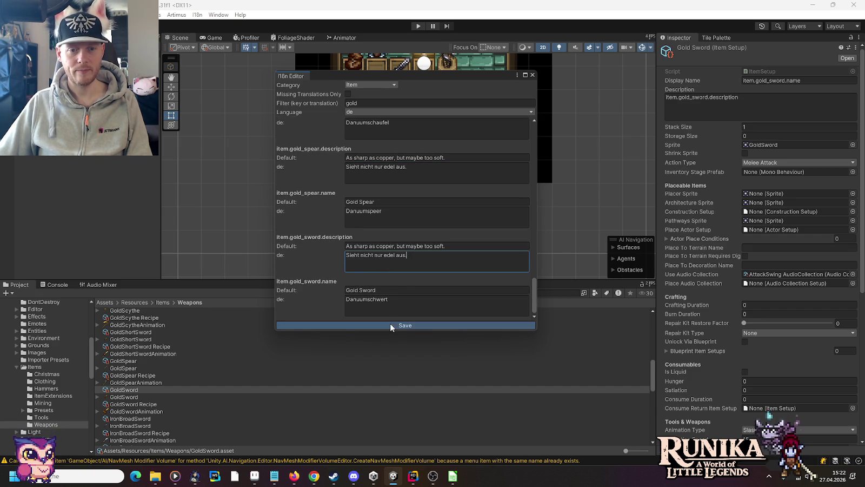
left_click(389, 324)
left_click(424, 109)
left_click(372, 123)
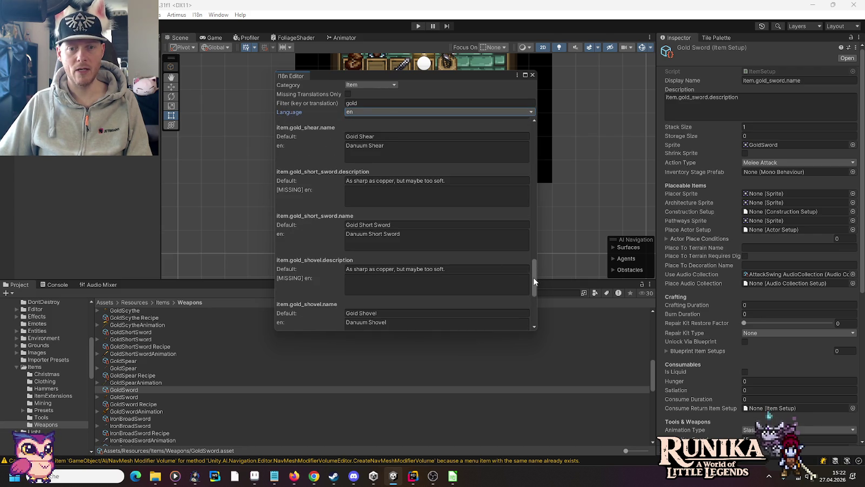
Fill the empty English Gold Axe description with 'Does not only look fancy.'
left_click_drag(533, 277, 530, 130)
left_click(377, 195)
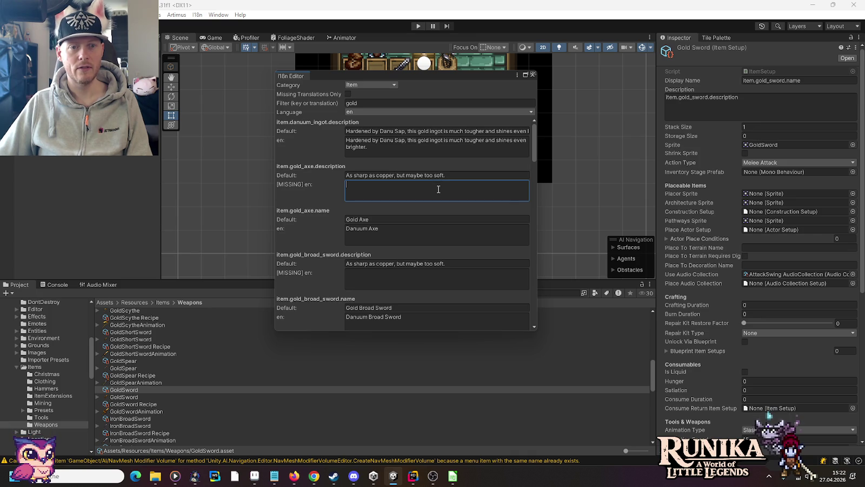
type("D")
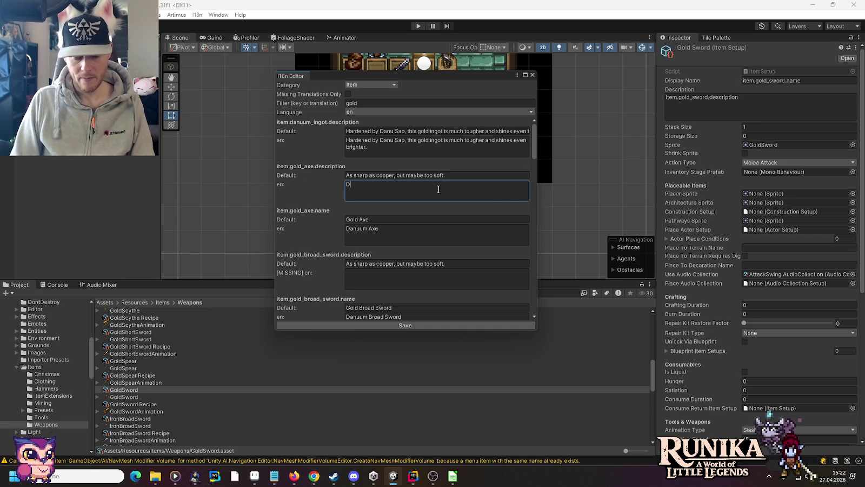
type("oes not")
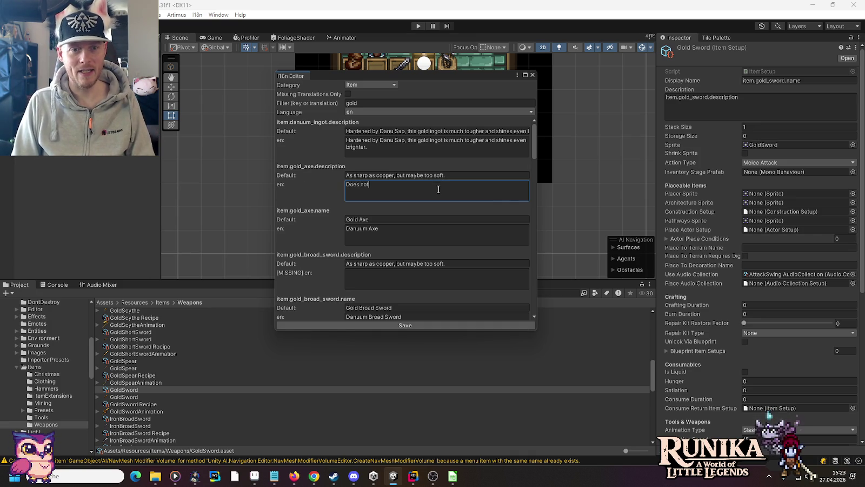
type(" only l")
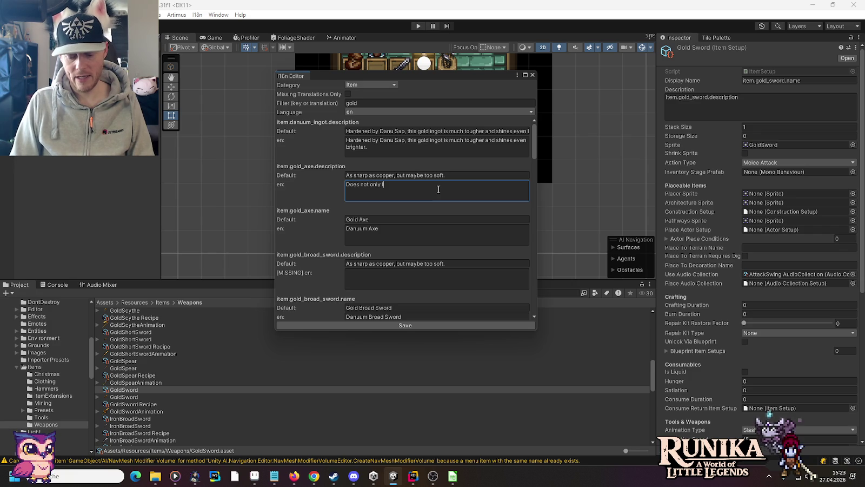
type("ook fancy.")
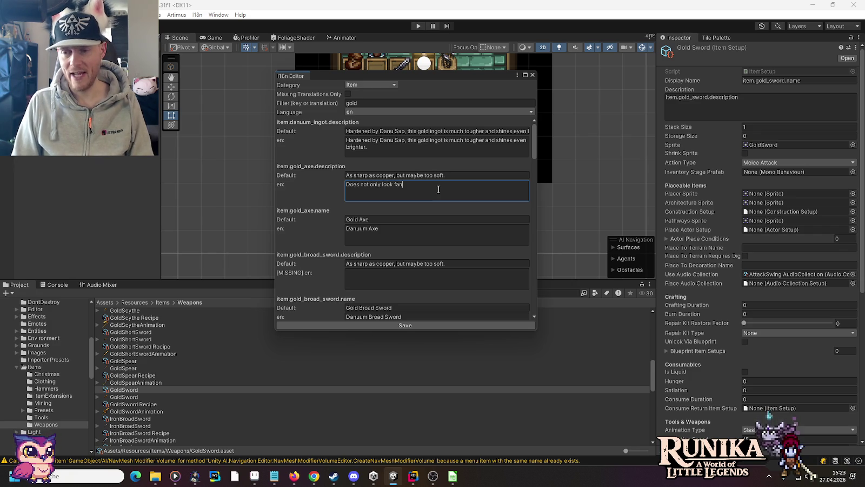
Copy that description into the Gold Broad Sword, Gold Hoe and Gold Pickaxe English entries
key("ctrl+a")
key("ctrl+c")
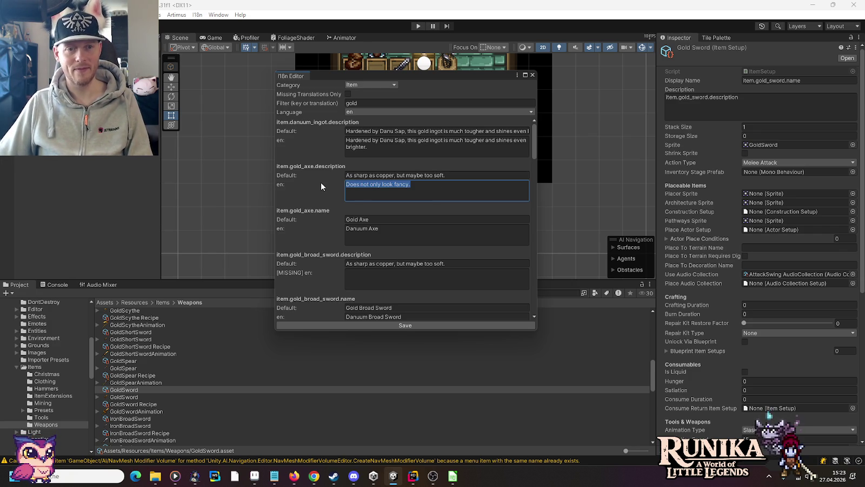
left_click(379, 274)
key("ctrl+v")
scroll(336, 222, "down", 5)
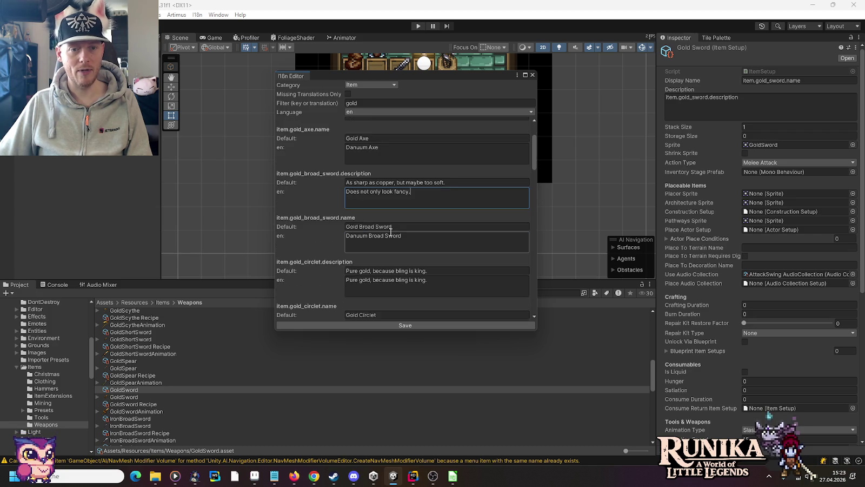
scroll(390, 232, "down", 12)
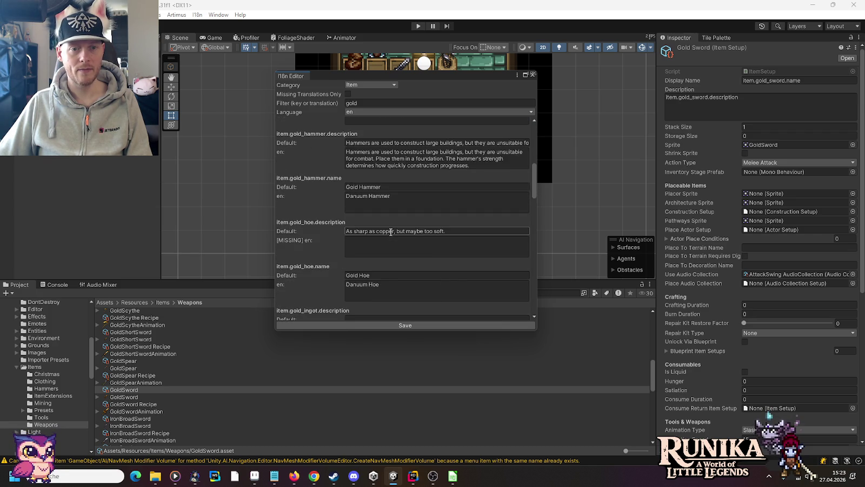
key("ctrl+v")
scroll(387, 220, "down", 10)
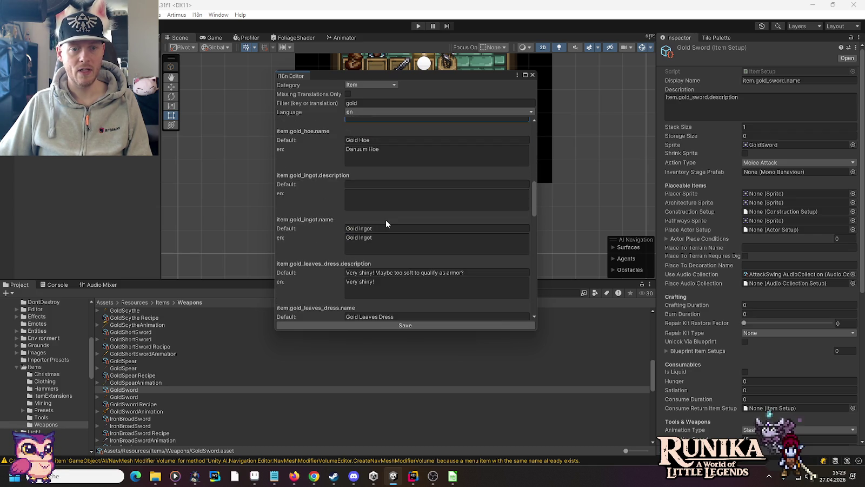
scroll(386, 231, "down", 6)
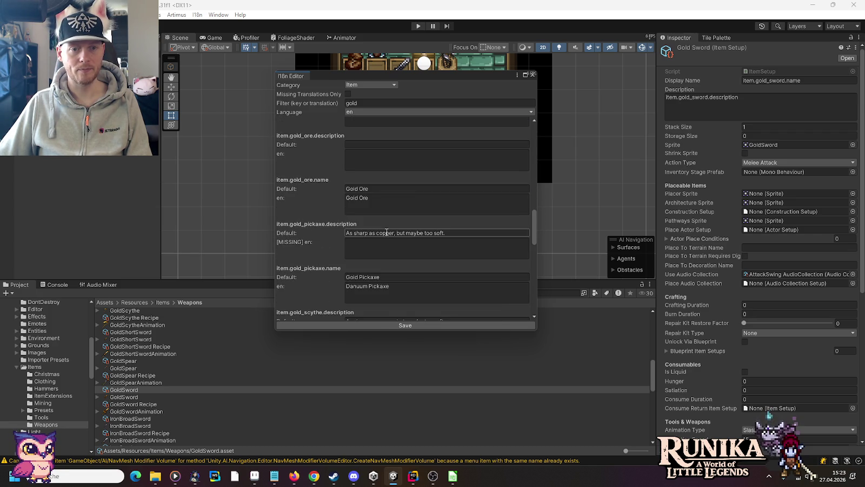
key("ctrl+v")
Paste the same description into the Gold Scythe, Short Sword and Shovel entries, and check Spear and Sword
scroll(384, 217, "down", 5)
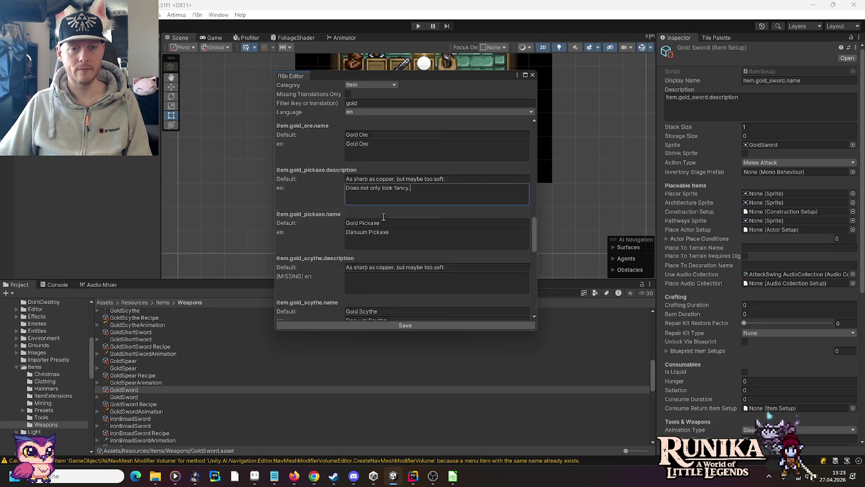
left_click(385, 202)
key("ctrl+v")
scroll(386, 201, "down", 4)
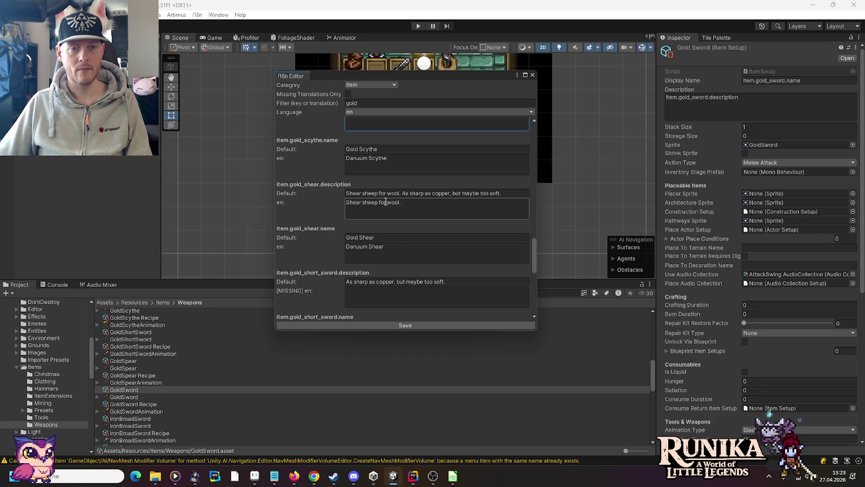
scroll(405, 250, "down", 3)
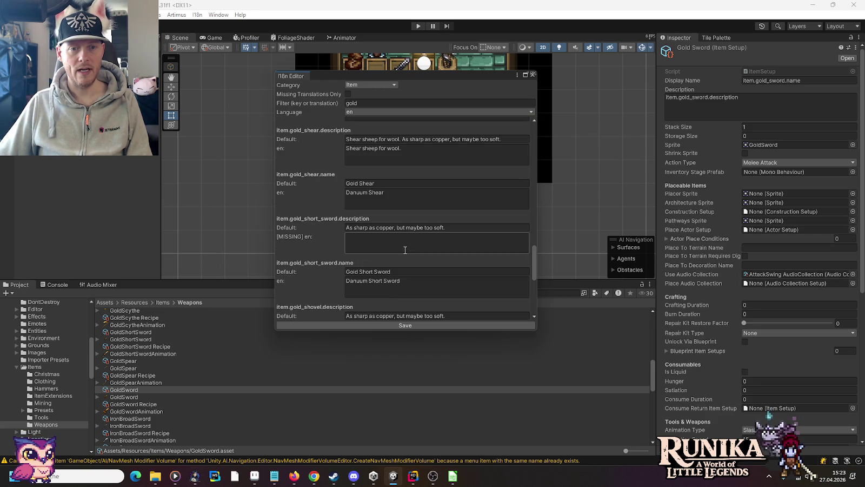
key("ctrl+v")
scroll(405, 249, "down", 5)
left_click(385, 228)
key("ctrl+v")
scroll(387, 229, "down", 4)
left_click(387, 228)
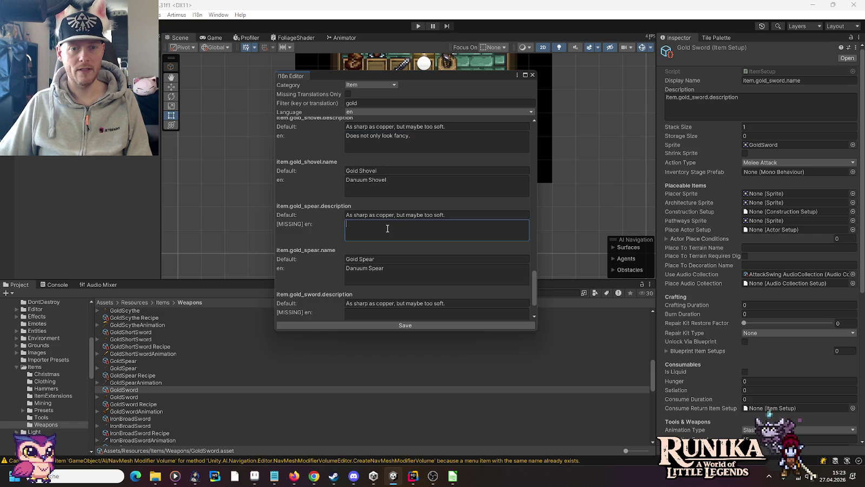
scroll(387, 228, "down", 3)
left_click(386, 260)
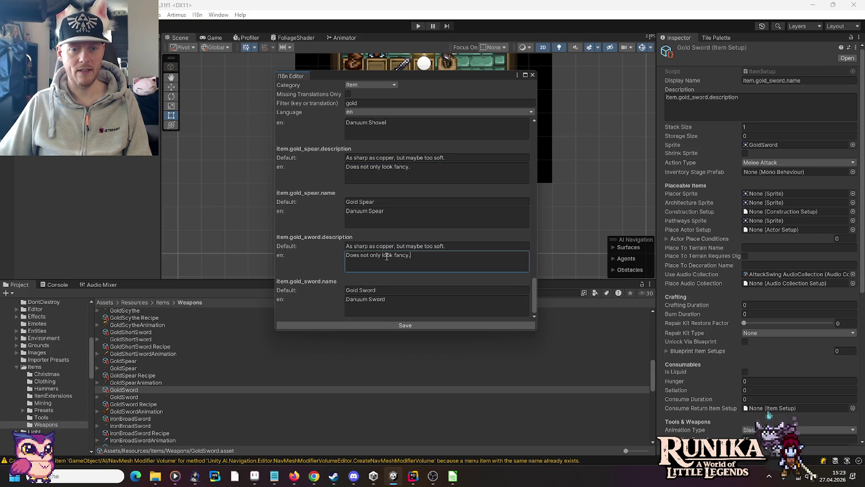
Give the English Gold Leaves Dress the description 'Very shiny!' and save the translations
scroll(386, 257, "up", 15)
scroll(362, 248, "up", 10)
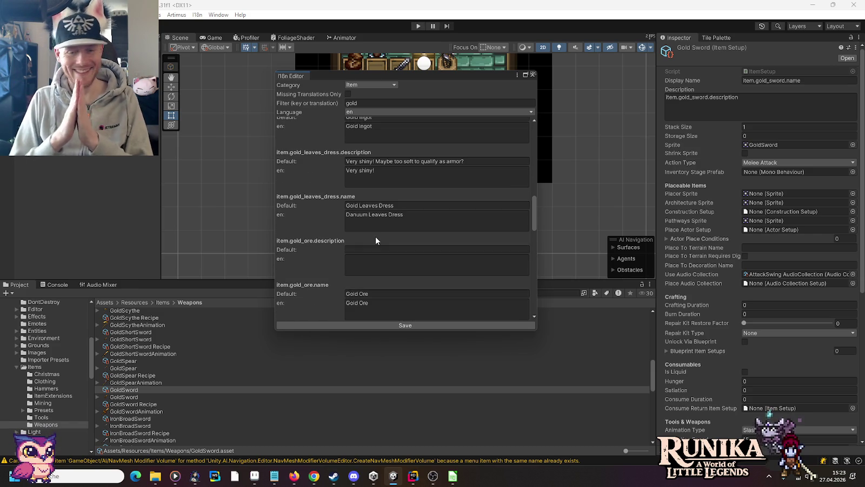
scroll(376, 237, "up", 1)
left_click(391, 201)
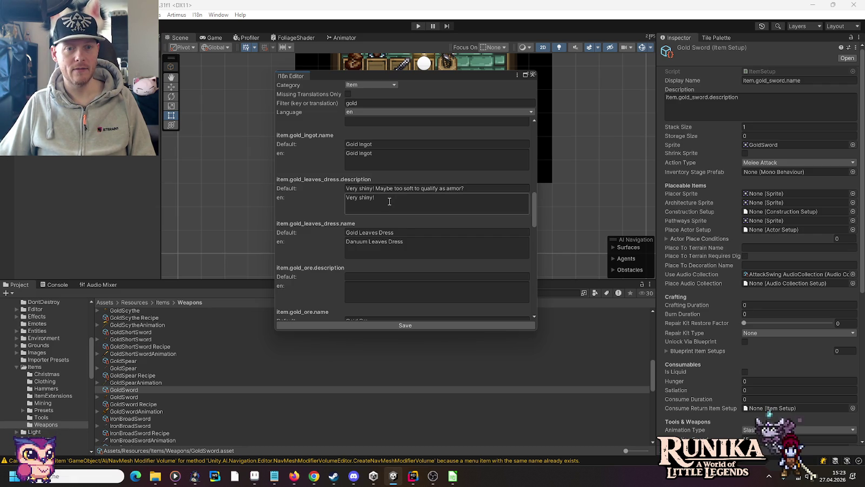
left_click(395, 326)
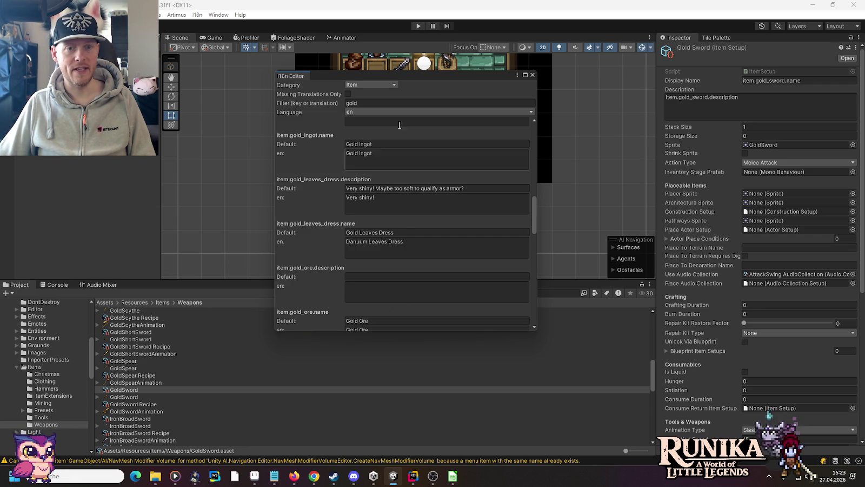
left_click(395, 108)
In German, cut the dress description down to 'Glänzt herrlich!' and save it
left_click(378, 132)
left_click(357, 205)
left_click(425, 201)
left_click(487, 200)
left_click_drag(487, 199, 389, 199)
key("BackSpace")
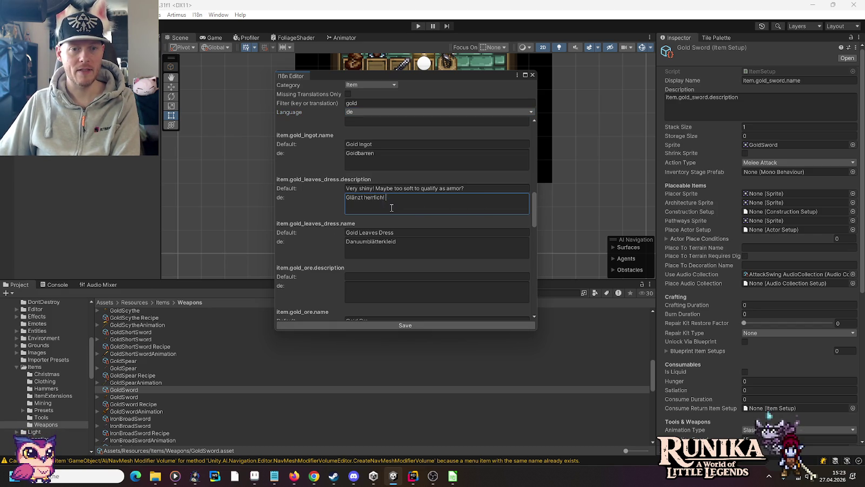
left_click(399, 325)
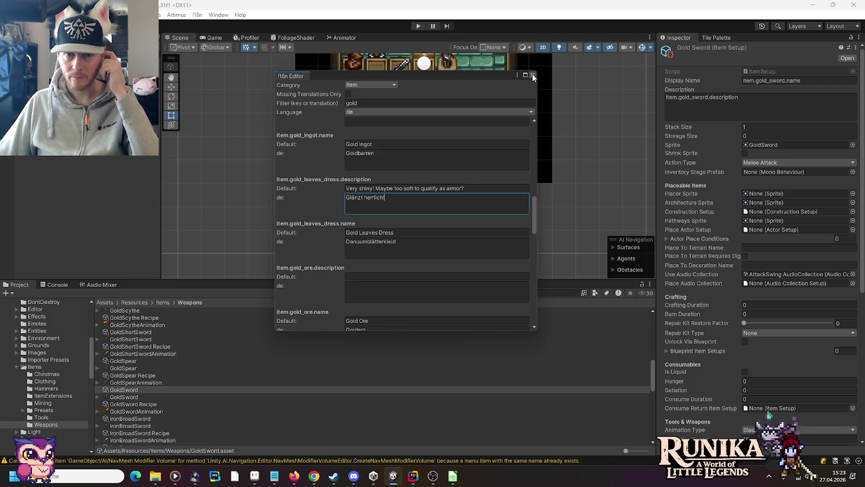
left_click(274, 476)
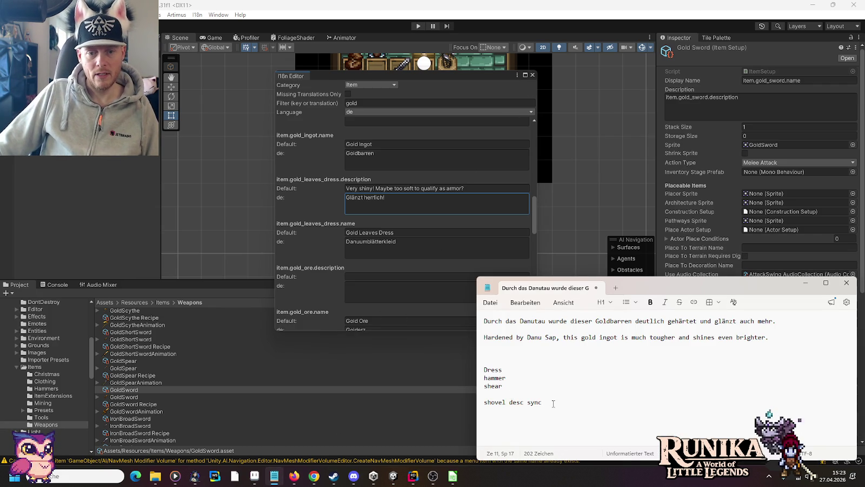
Filter translations to 'shovel' and copy the iron shovel's German description into gold shovel, then save
left_click(386, 103)
type("shovel")
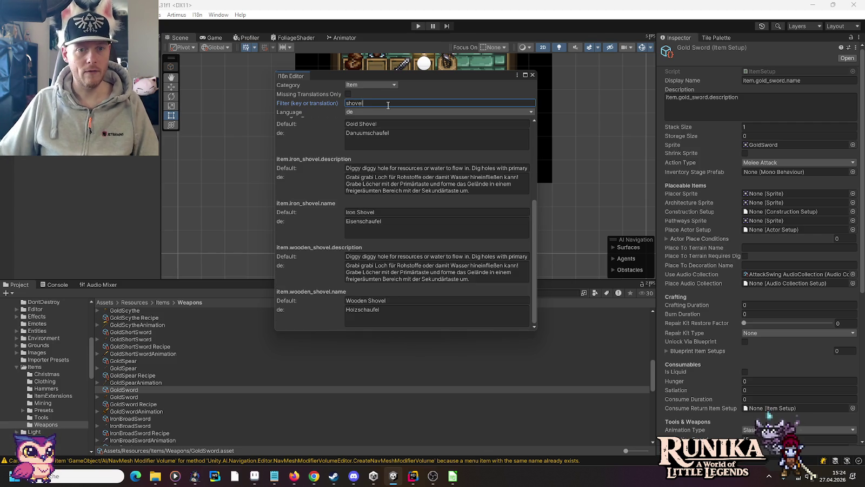
left_click(452, 181)
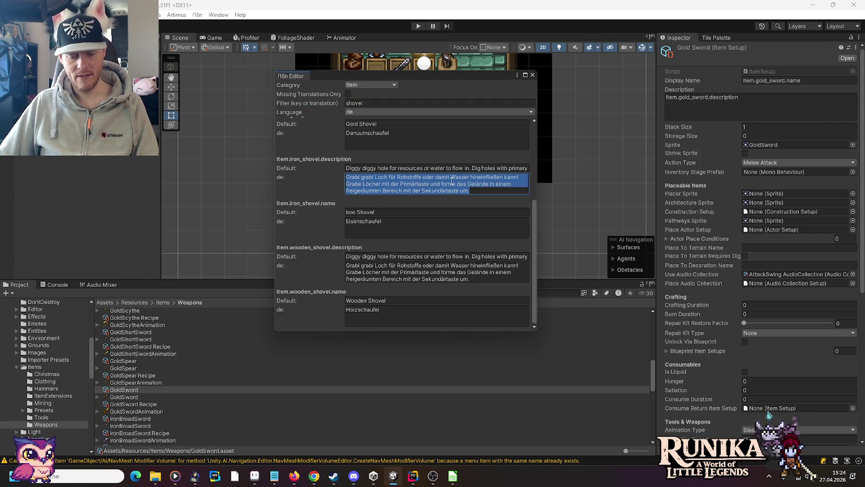
scroll(414, 173, "up", 3)
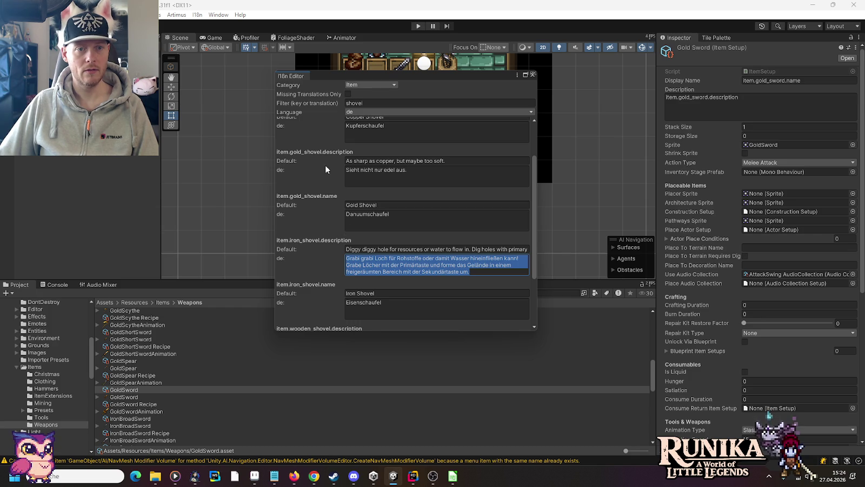
left_click(378, 175)
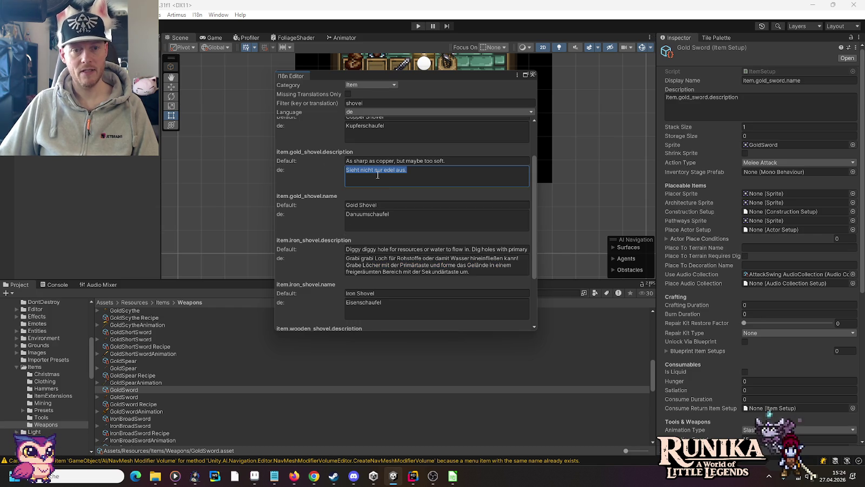
type("Grabi grabi Loch für Rohstoffe oder damit Wasser hineinfließen kann! Grabe Löcher mit der Primärtaste und forme das Gelände in einem freigeräumten Bereich mit der Sekundärtaste um.")
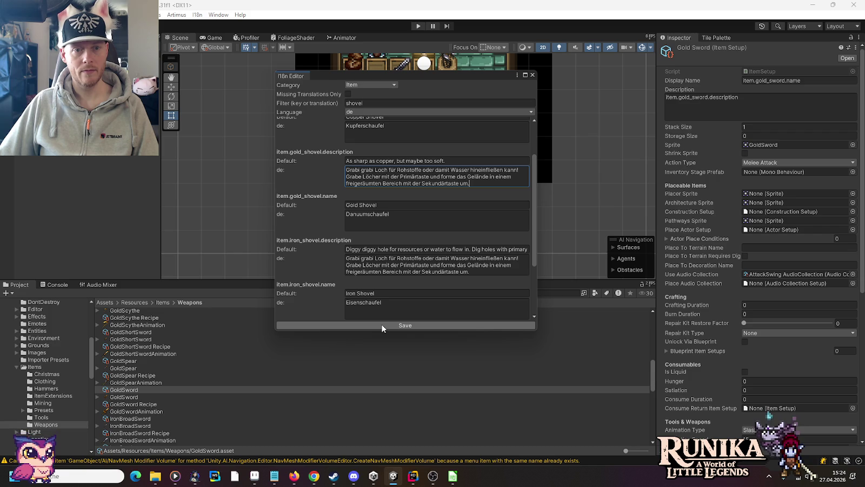
left_click(371, 324)
In English, copy the iron shovel's description into the gold shovel entry and save
left_click(365, 111)
left_click(365, 129)
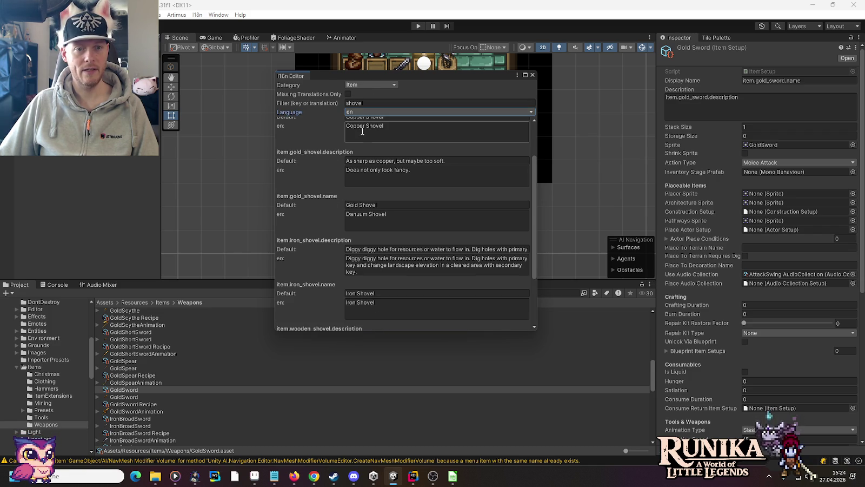
left_click(385, 261)
key("ctrl+c")
left_click(379, 174)
key("ctrl+v")
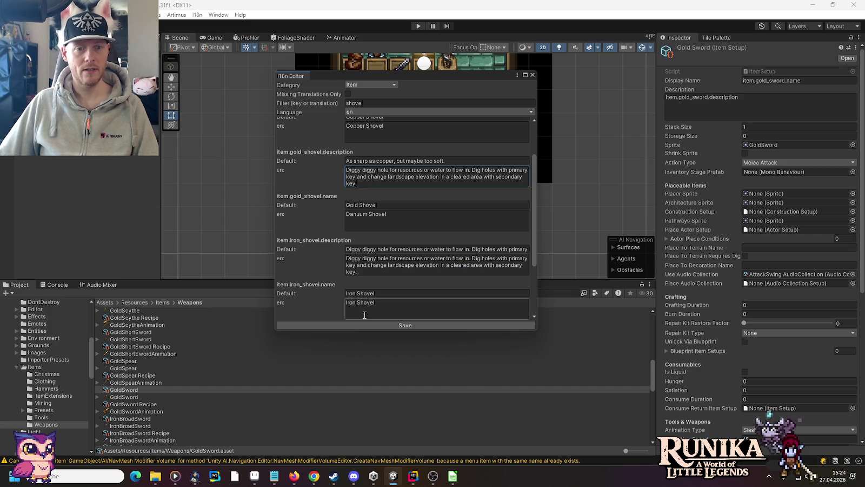
left_click(363, 325)
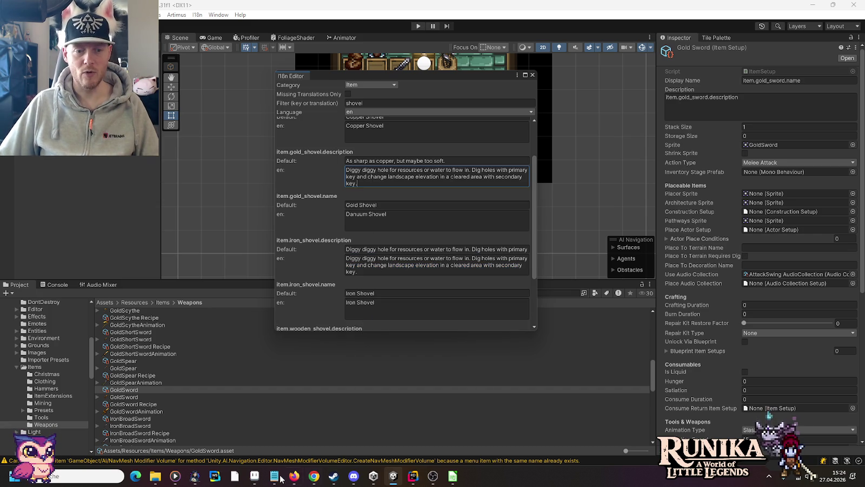
Delete the finished shovel note in Notepad and close the I18n Editor
left_click(274, 476)
left_click_drag(543, 403, 452, 413)
key("BackSpace")
key("BackSpace")
key("BackSpace")
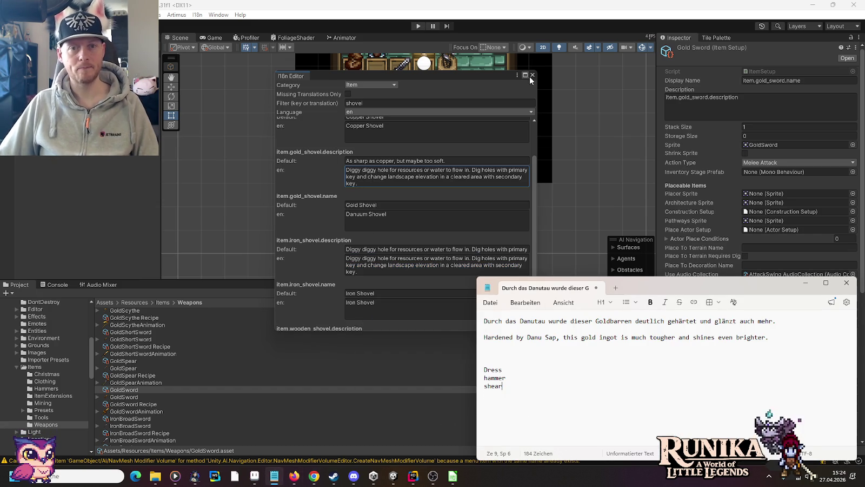
left_click(532, 75)
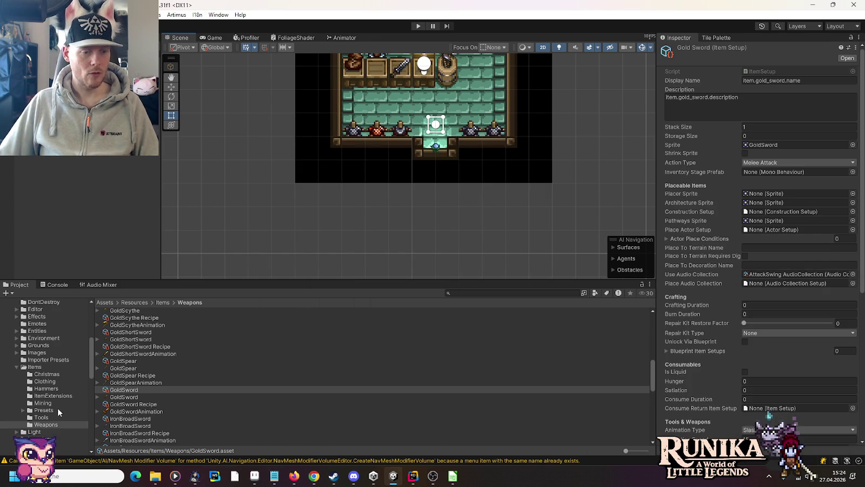
Open the GoldHammer item in the Hammers folder and set its durability to 440
key("alt+Tab")
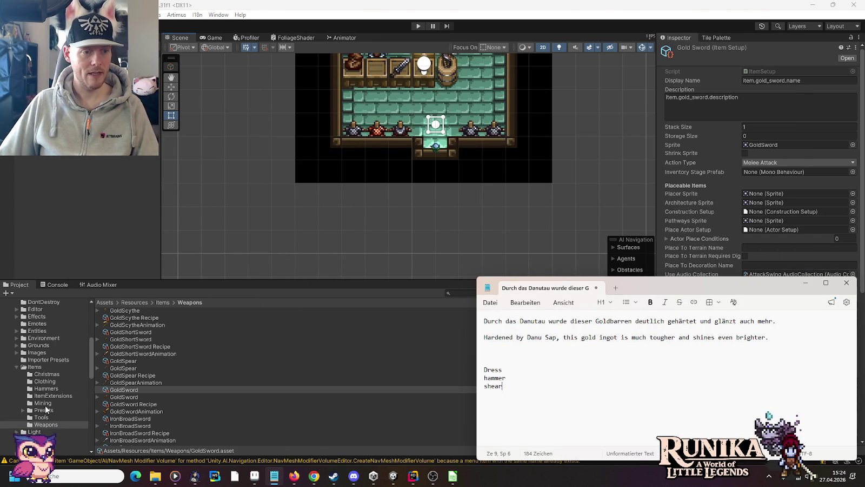
left_click(46, 388)
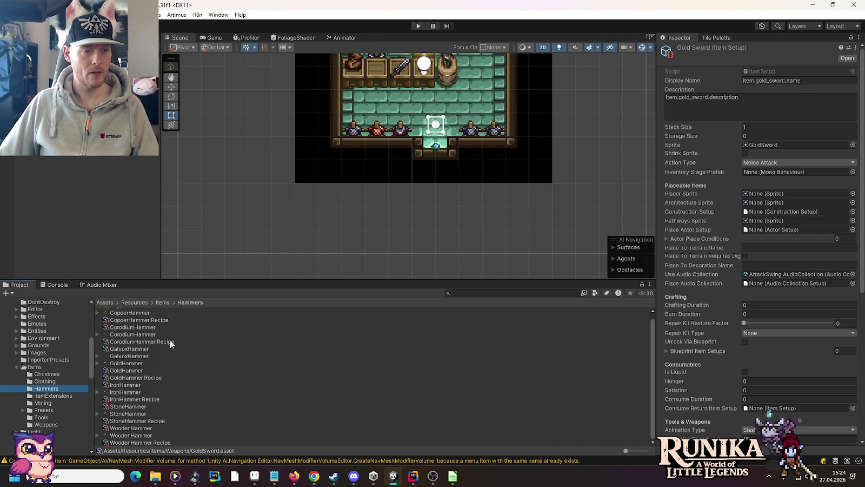
left_click(138, 371)
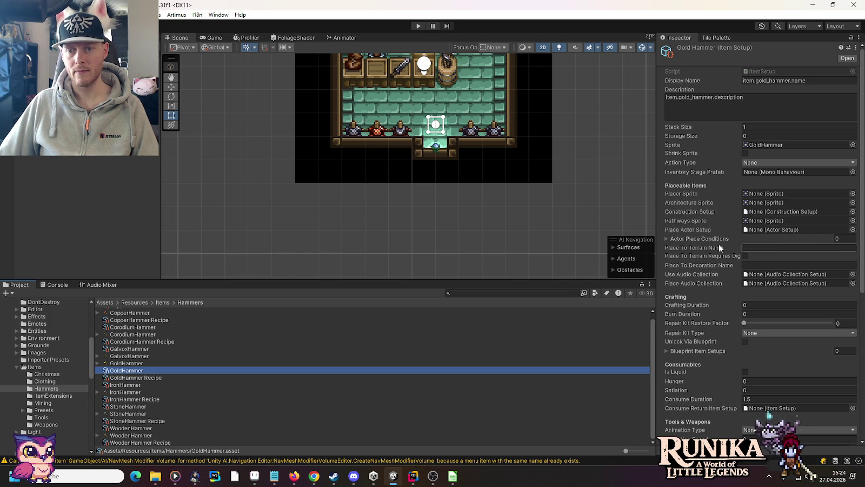
scroll(719, 245, "down", 10)
left_click(755, 268)
type("440")
left_click(782, 276)
Change the hammer's repair material to DanuumIngot and select the Danuum grade setup
key("Delete")
key("Delete")
key("Delete")
type("Danuum")
key("Return")
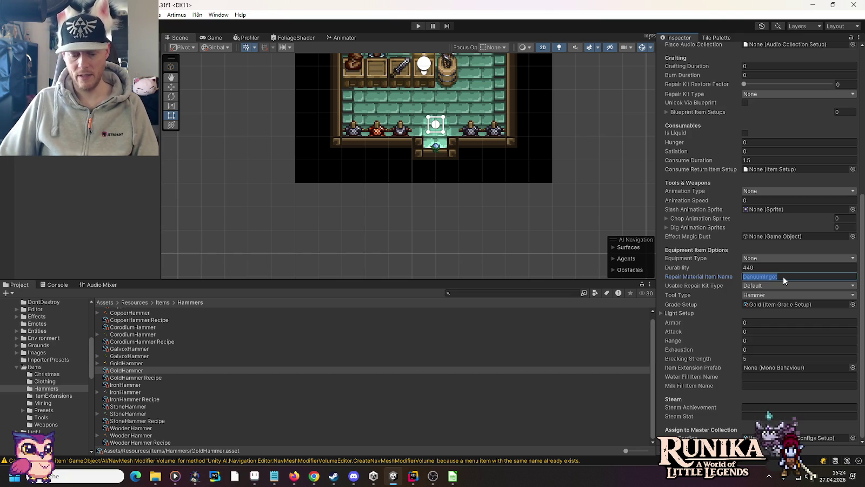
left_click(852, 304)
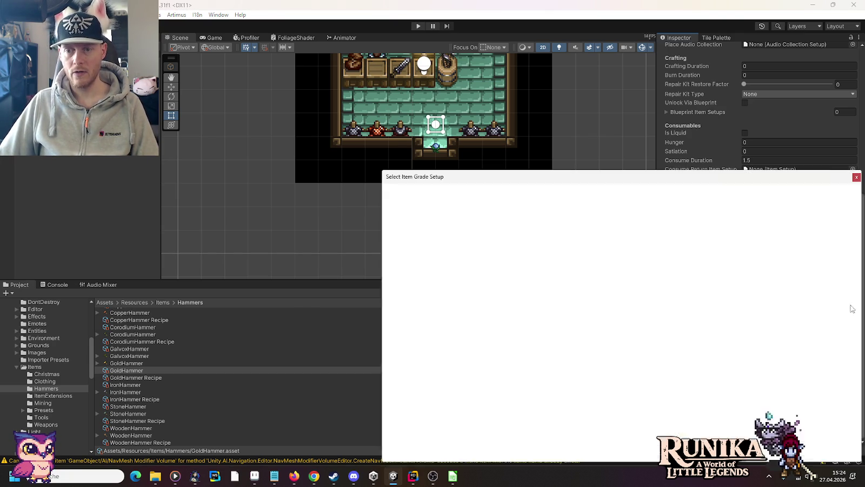
double_click(409, 243)
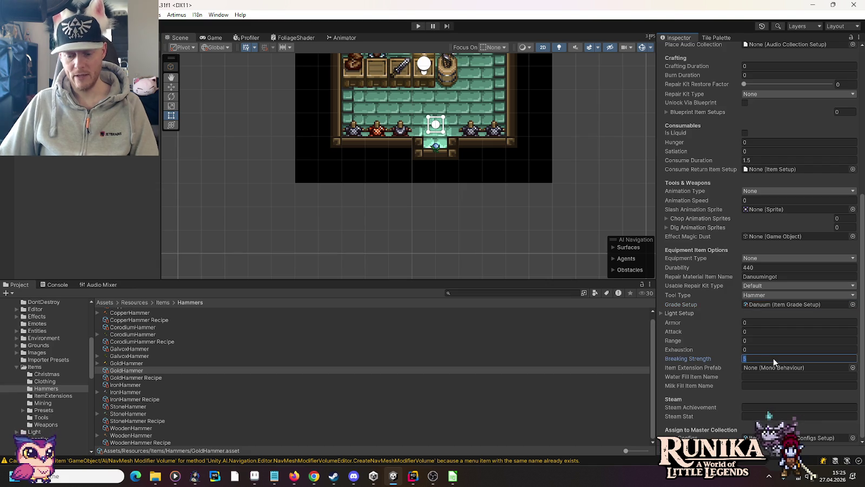
key("alt+Tab")
key("Tab")
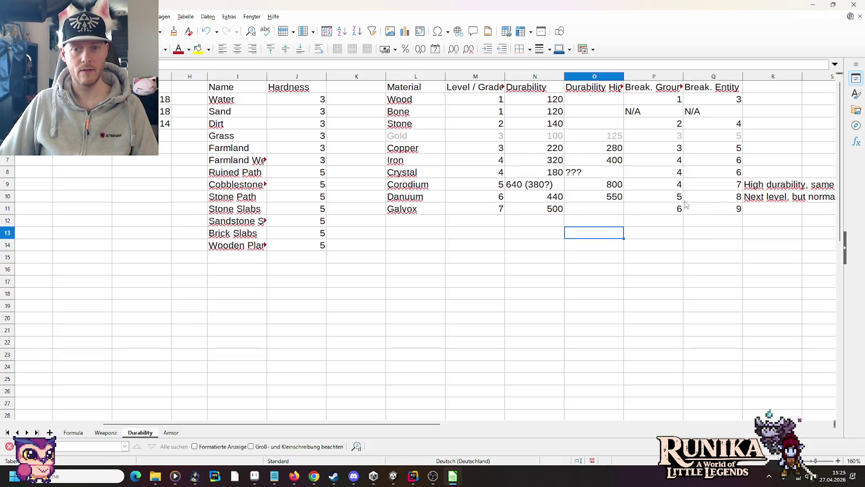
Review the Danuum row on the Durability sheet and return to Unity
key("alt+Tab")
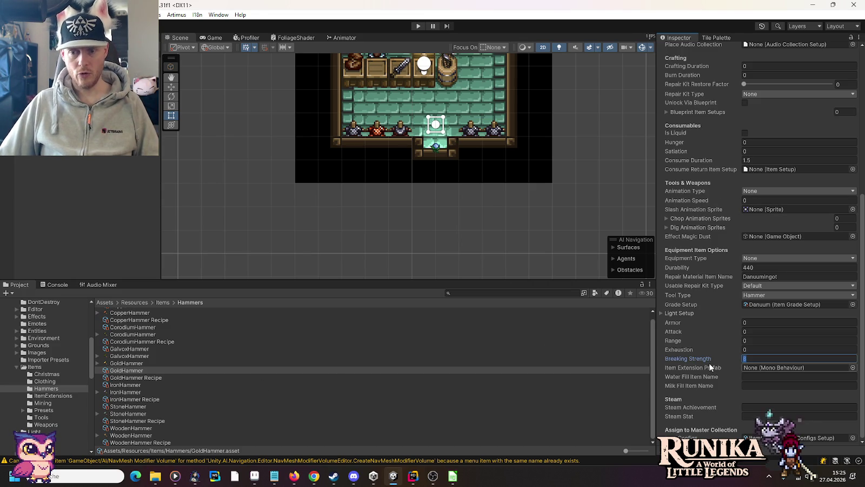
Change the Gold Hammer Recipe's ingredient to DanuumIngot and its output to DanuumHammer
left_click(151, 377)
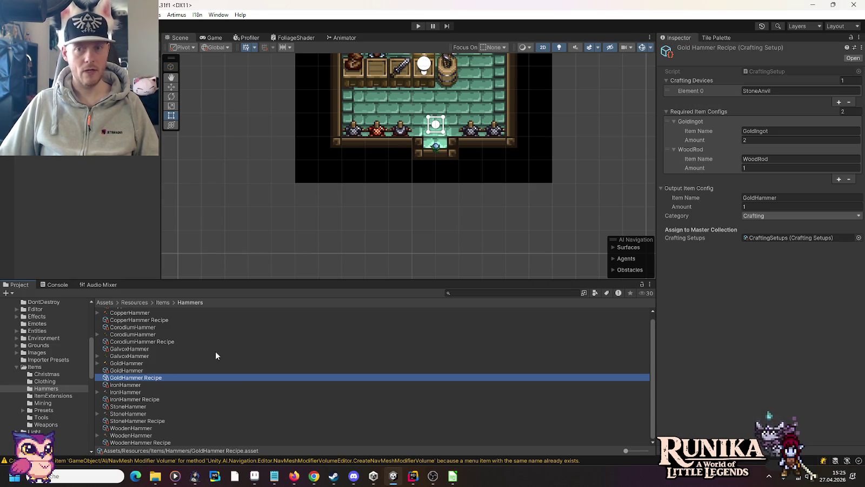
left_click(768, 129)
key("ctrl+v")
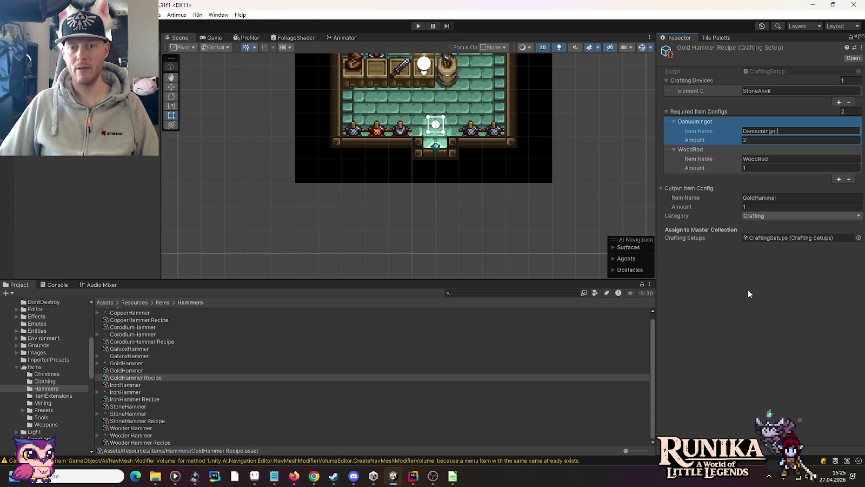
left_click(755, 199)
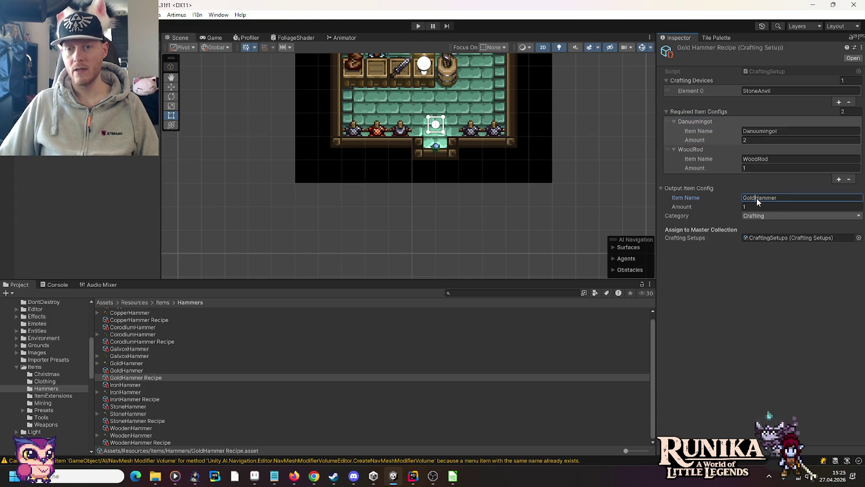
left_click_drag(755, 198, 698, 198)
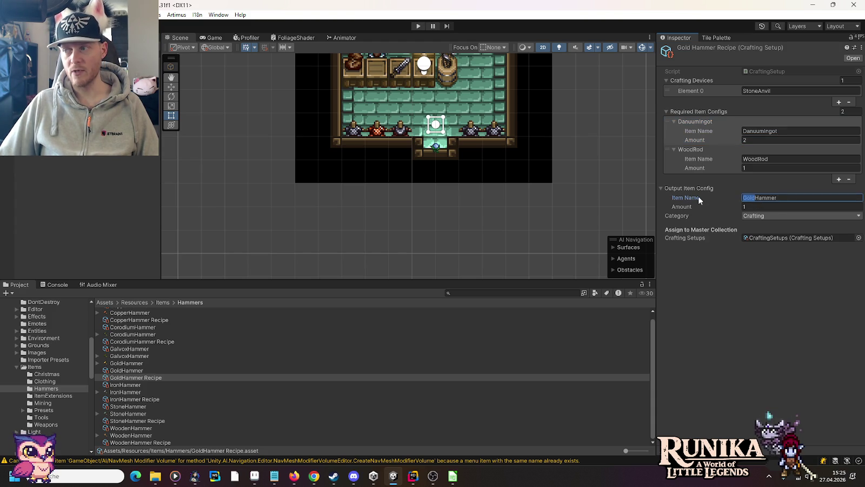
type("Danuum")
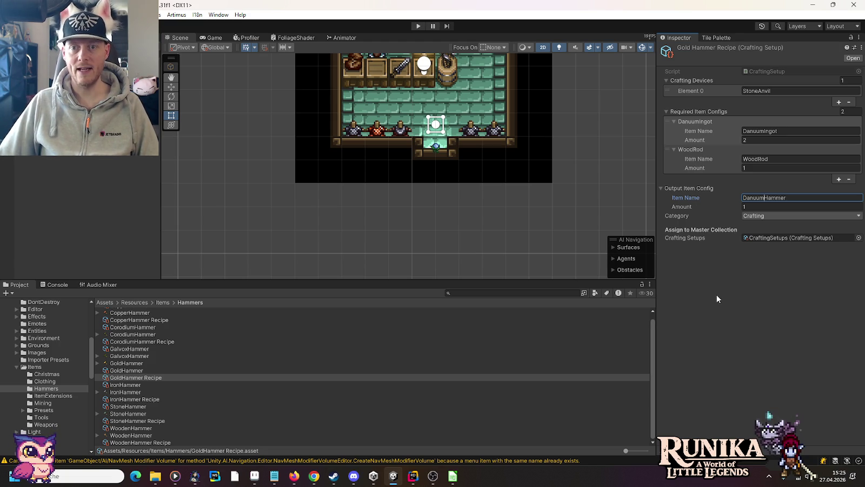
key("Return")
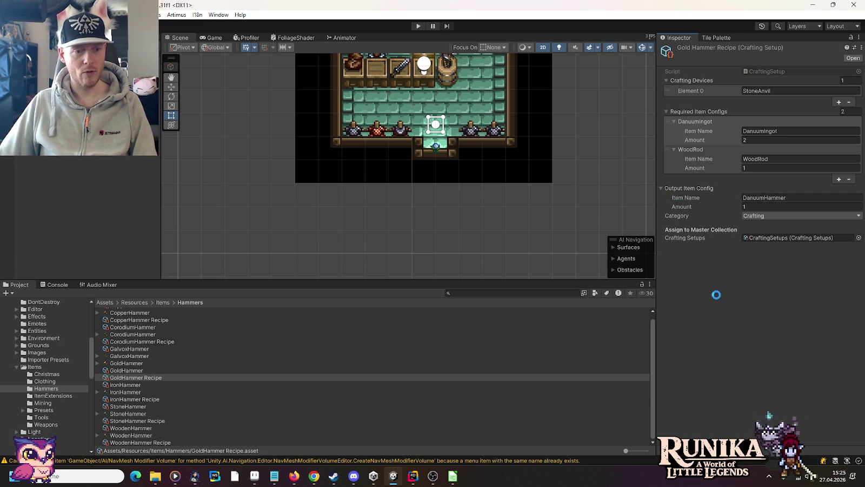
left_click(51, 418)
Rename the Gold Axe Recipe's output item to DanuumAxe
scroll(227, 400, "down", 10)
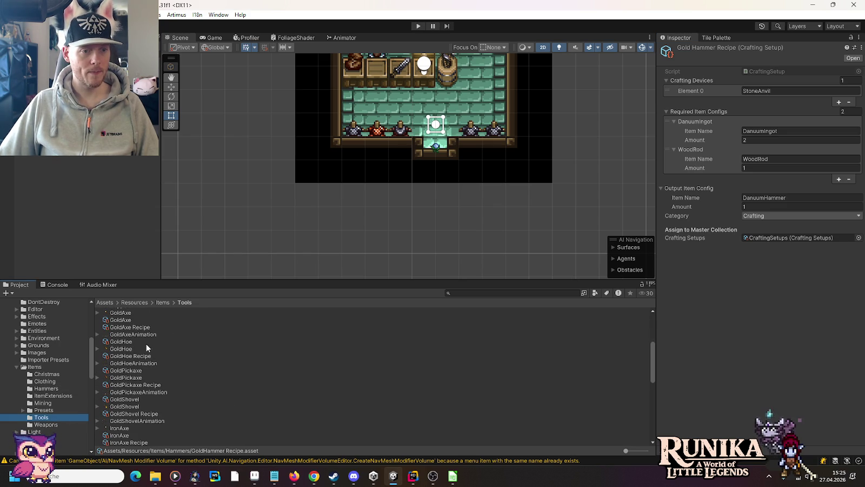
scroll(140, 330, "up", 2)
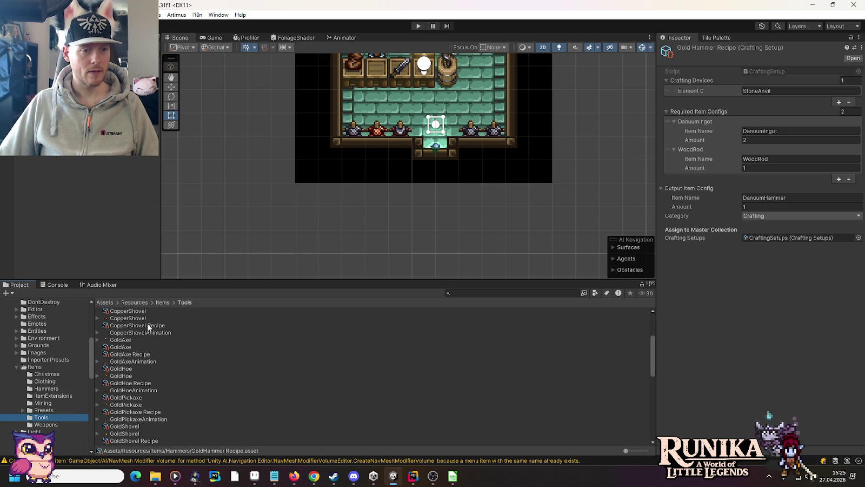
left_click(133, 354)
left_click(764, 197)
left_click(763, 132)
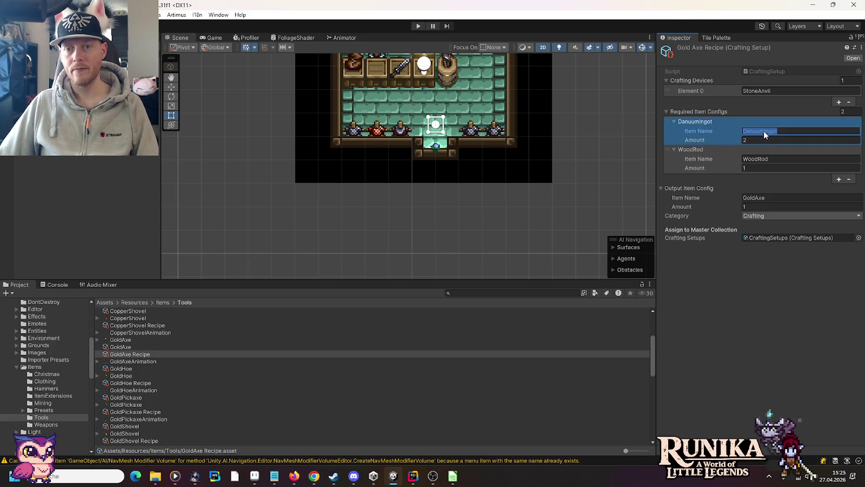
left_click_drag(763, 131, 717, 131)
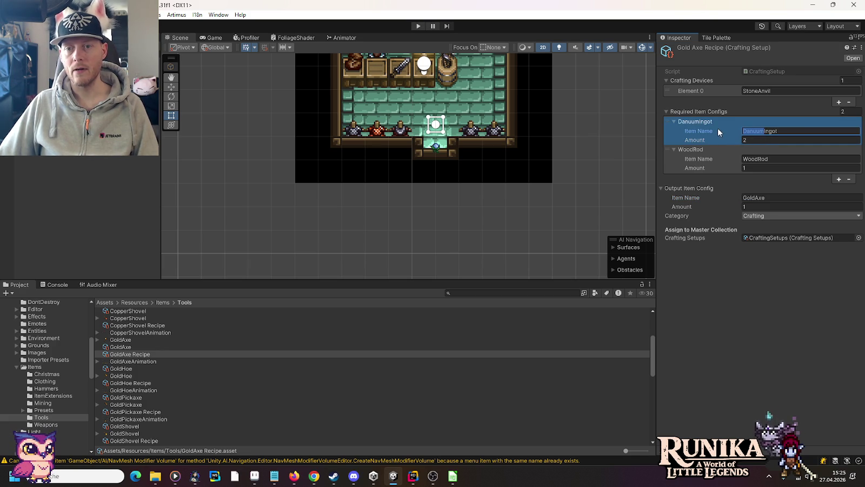
left_click(755, 197)
left_click_drag(755, 197, 720, 198)
key("ctrl+v")
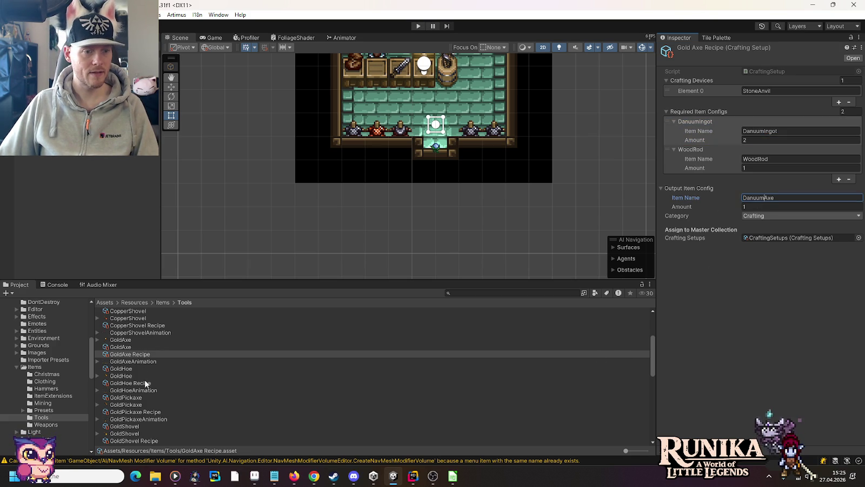
Rename the hoe, pickaxe and shovel recipe outputs to DanuumHoe, DanuumPickaxe and DanuumShovel
left_click(142, 382)
left_click(761, 198)
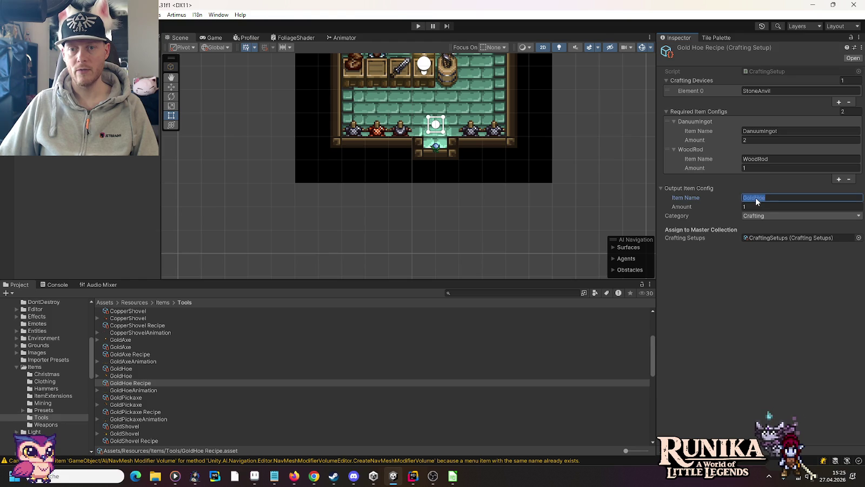
left_click_drag(755, 196, 740, 196)
key("ctrl+v")
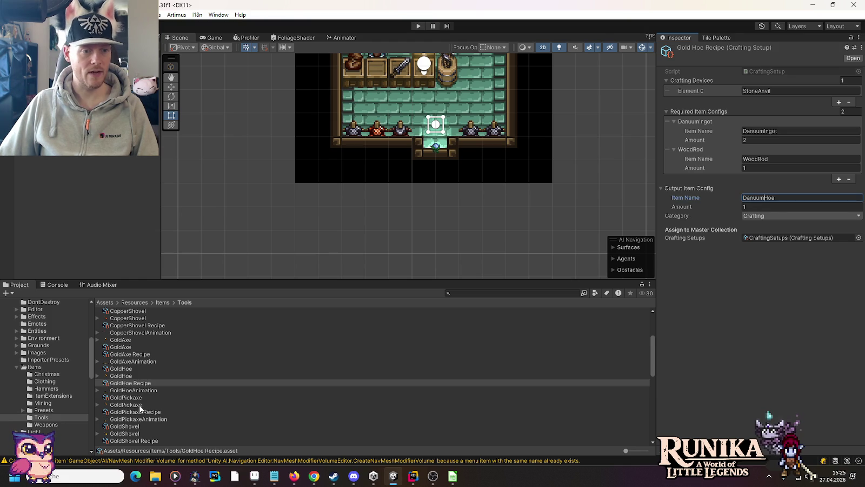
left_click(139, 411)
left_click(755, 197)
left_click_drag(753, 197, 741, 197)
key("ctrl+v")
scroll(155, 402, "down", 2)
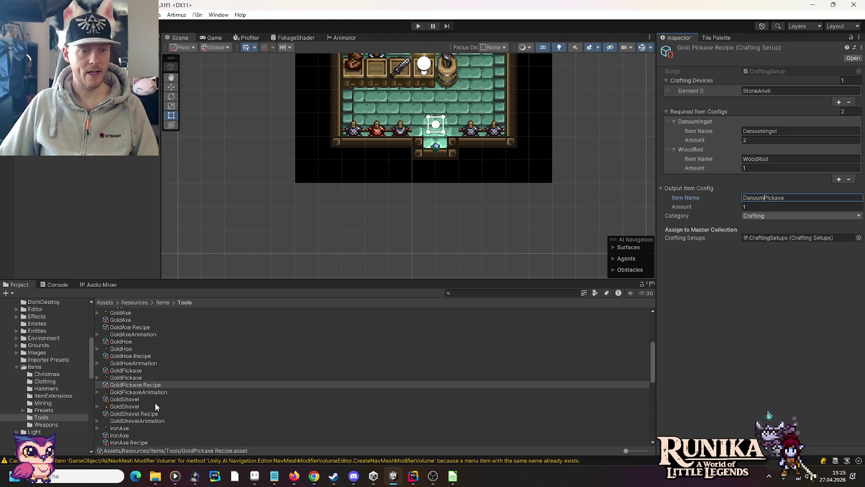
left_click(120, 413)
left_click(768, 197)
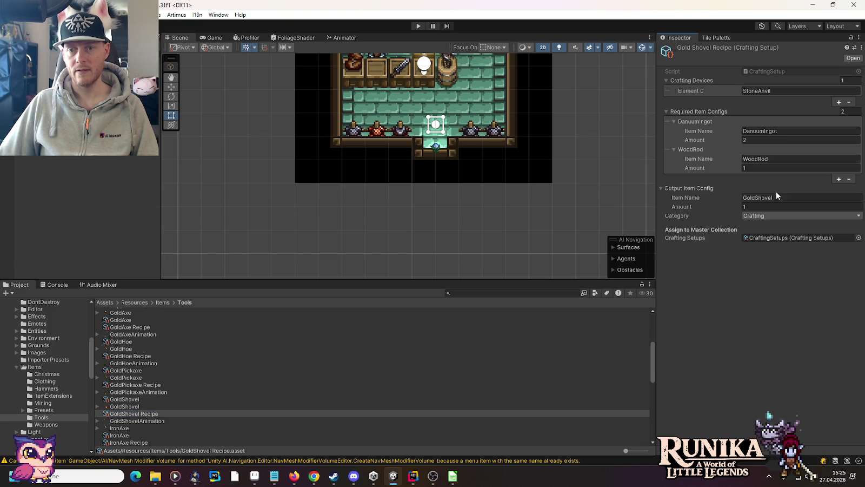
left_click_drag(754, 197, 731, 199)
type("Danuum")
Browse the Weapons folder and look over the GoldScythe sprite asset
left_click(43, 426)
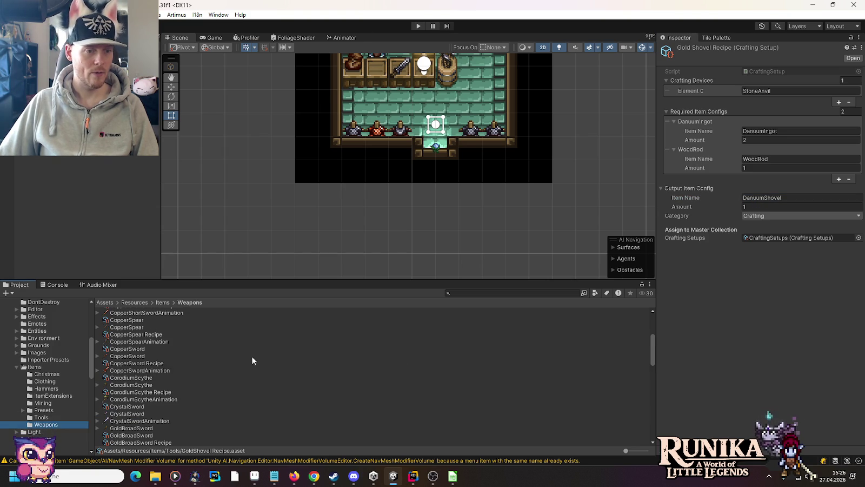
scroll(253, 356, "down", 5)
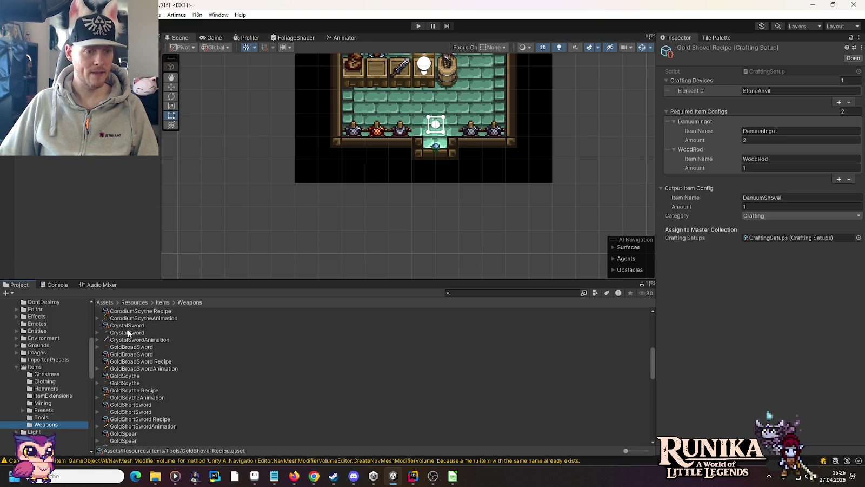
left_click(120, 383)
scroll(127, 383, "down", 3)
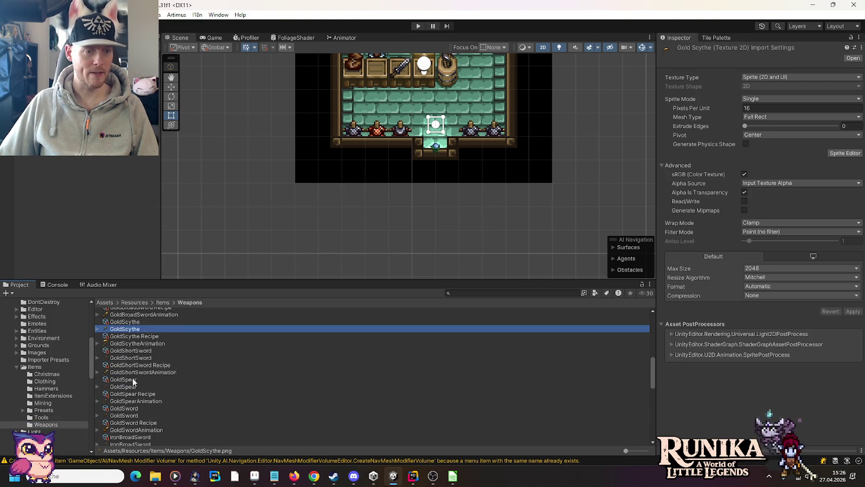
scroll(133, 382, "up", 2)
scroll(133, 382, "up", 2)
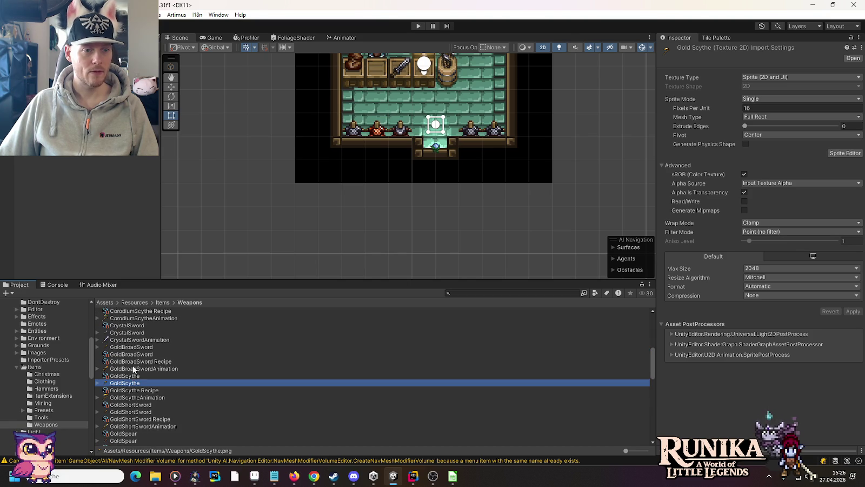
Rename the broad sword and scythe recipe outputs to DanuumBroadSword and DanuumScythe
left_click(128, 355)
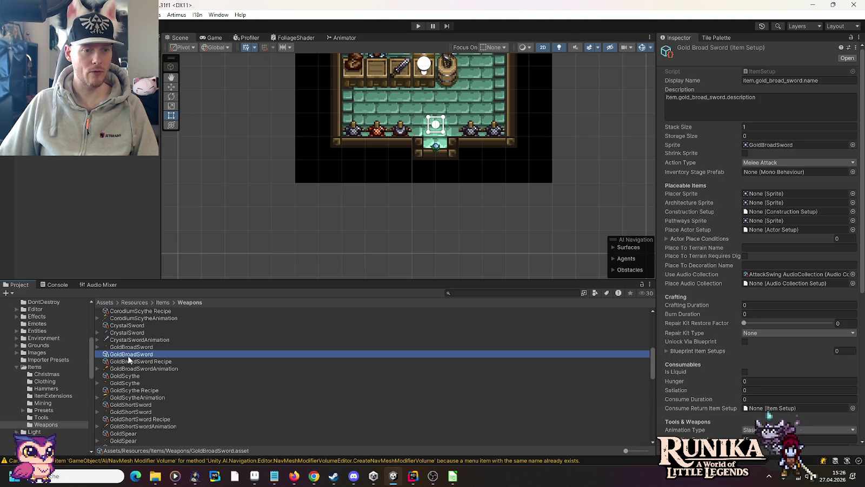
scroll(721, 346, "down", 10)
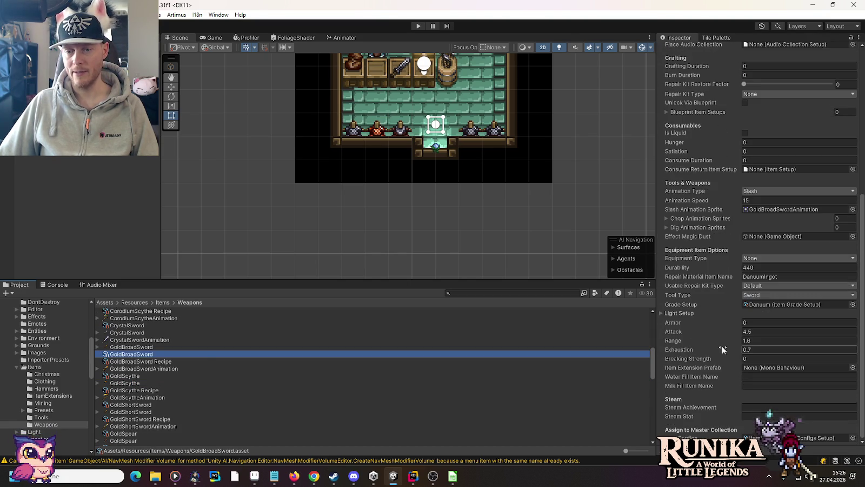
left_click(117, 362)
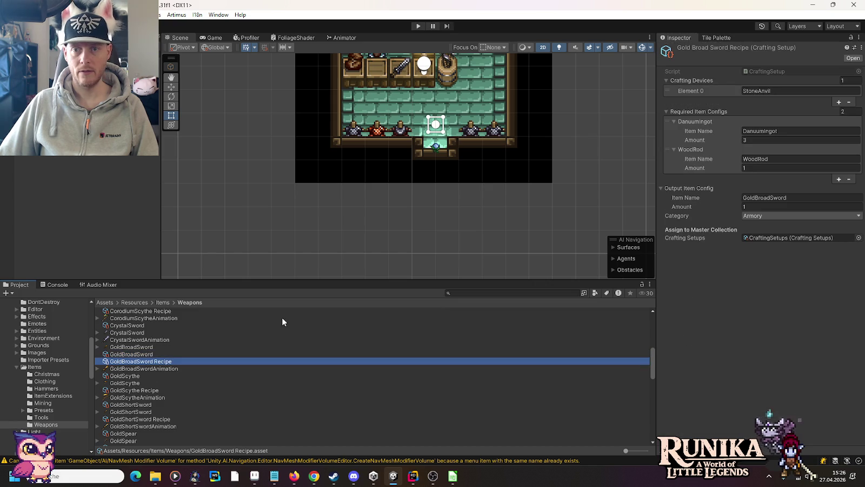
left_click(754, 198)
left_click(754, 198)
key("BackSpace")
key("BackSpace")
key("BackSpace")
type("Danuum")
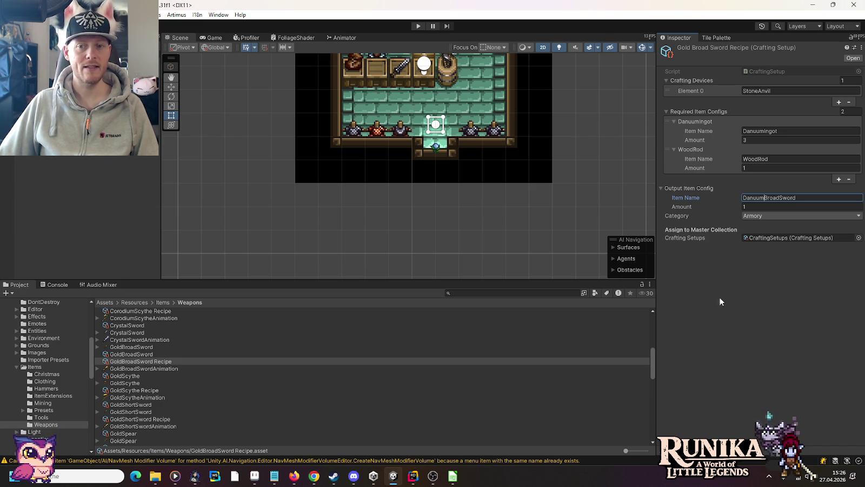
left_click(135, 390)
left_click(747, 198)
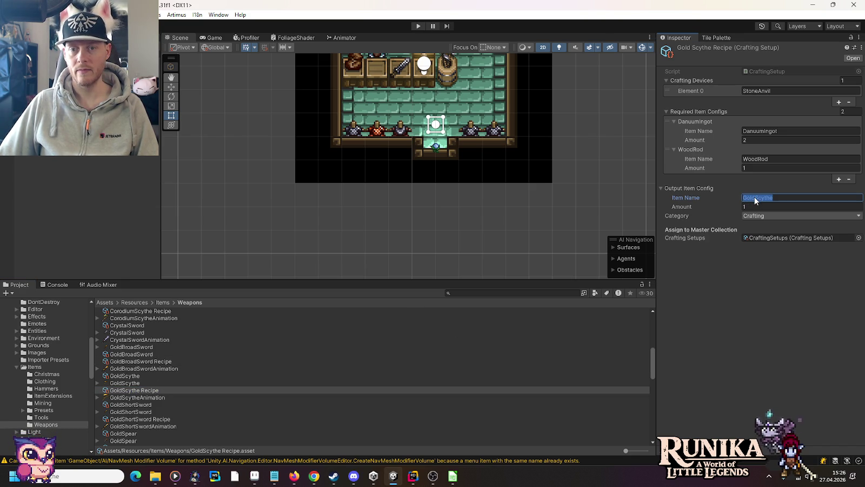
key("BackSpace")
key("BackSpace")
key("BackSpace")
type("Danuum")
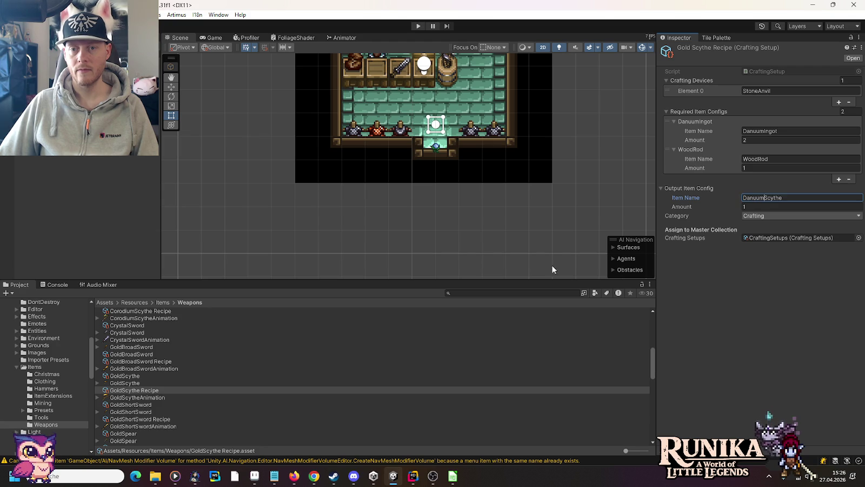
Rename the short sword and spear recipe outputs to DanuumShortSword and DanuumSpear
scroll(125, 378, "down", 2)
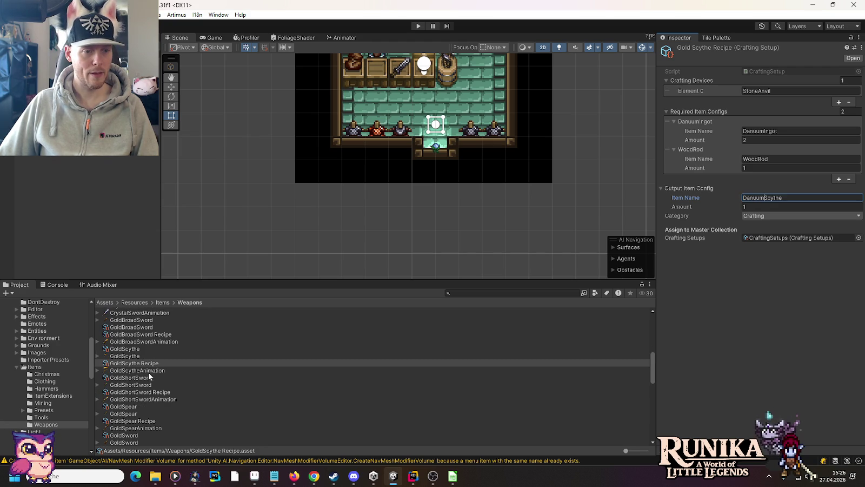
left_click(147, 392)
left_click(767, 197)
left_click(755, 197)
key("BackSpace")
key("BackSpace")
key("BackSpace")
type("Danuum")
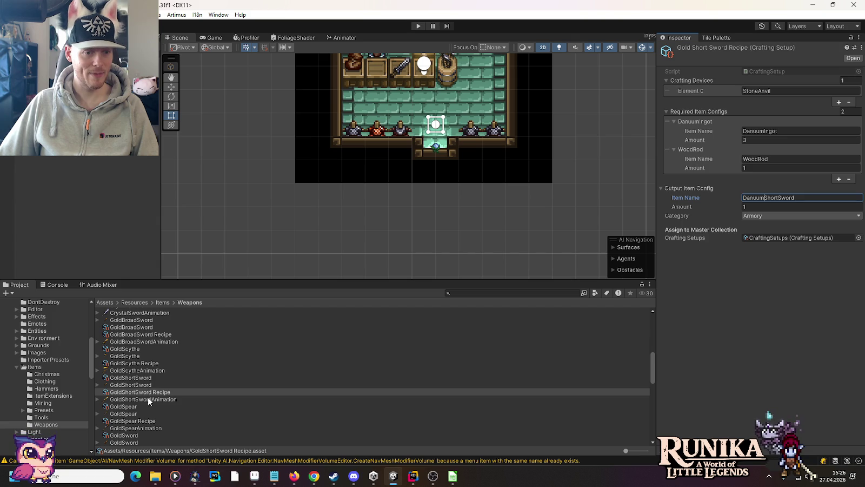
left_click(143, 422)
left_click(768, 225)
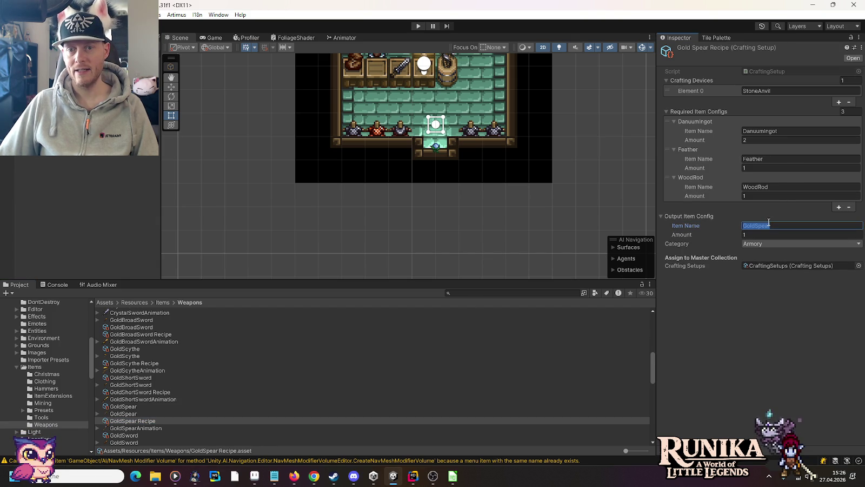
left_click(756, 227)
key("BackSpace")
key("BackSpace")
key("BackSpace")
type("Danuum")
Rename the Gold Sword Recipe's output to DanuumSword and confirm it
scroll(172, 418, "down", 3)
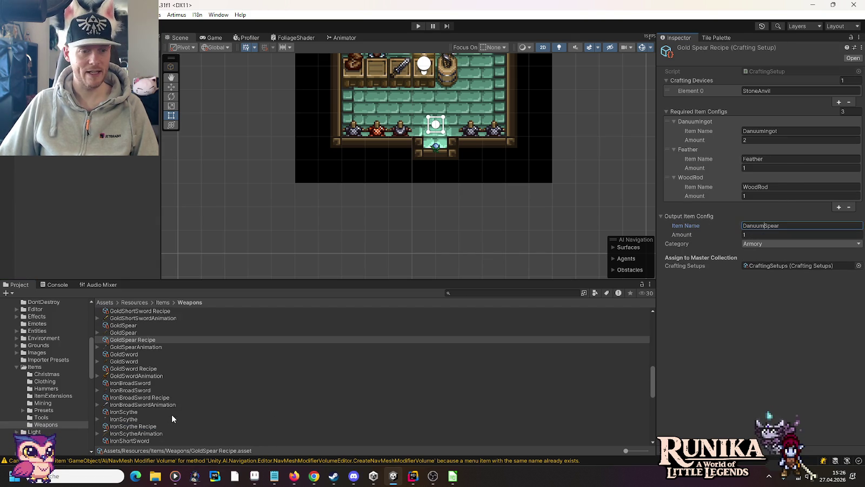
left_click(142, 368)
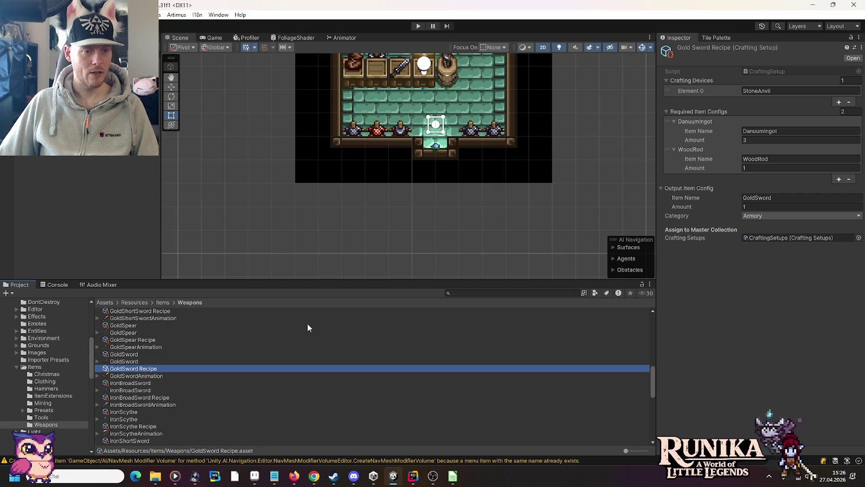
left_click(758, 198)
left_click(754, 198)
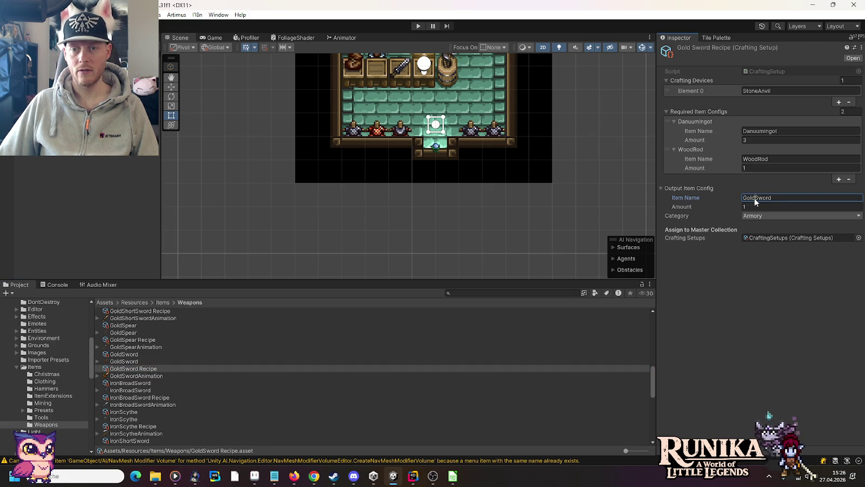
key("BackSpace")
key("BackSpace")
key("BackSpace")
type("Danuum")
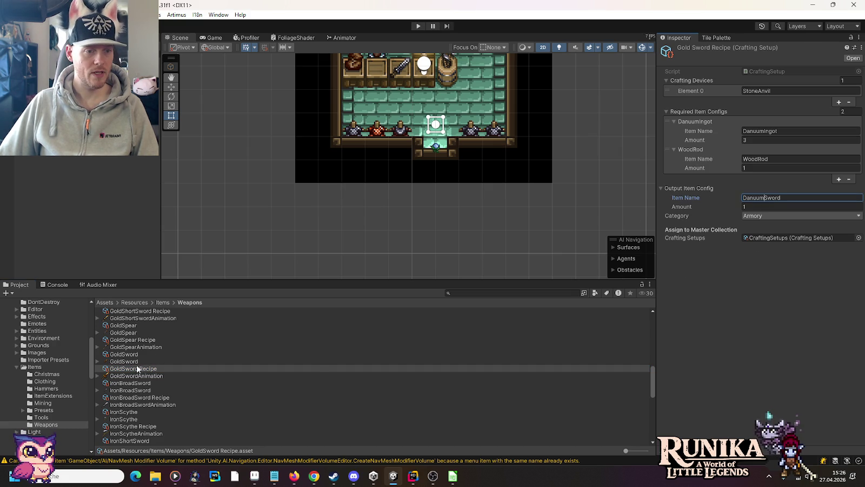
key("Return")
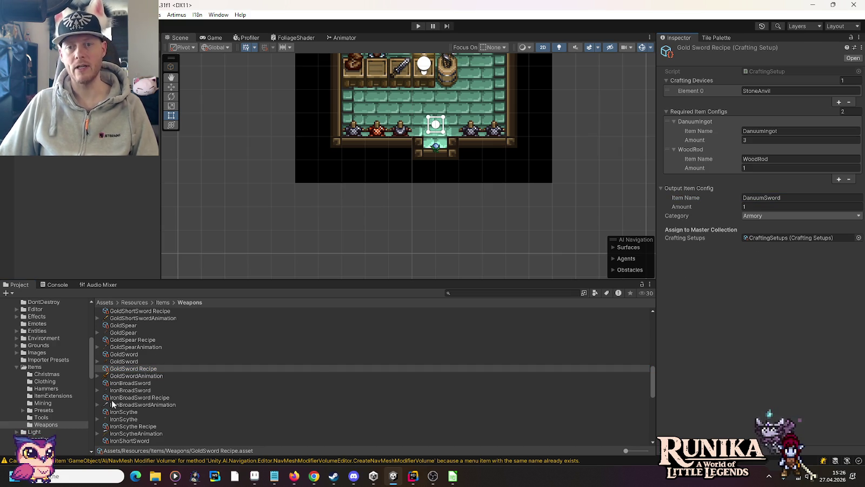
left_click(46, 390)
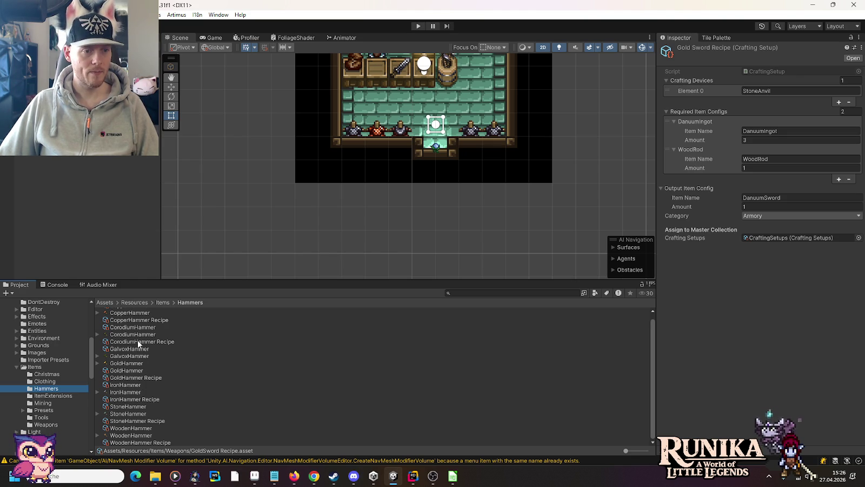
Review the GoldHammer recipe and item, then delete the finished hammer line from the to-do notes
left_click(130, 380)
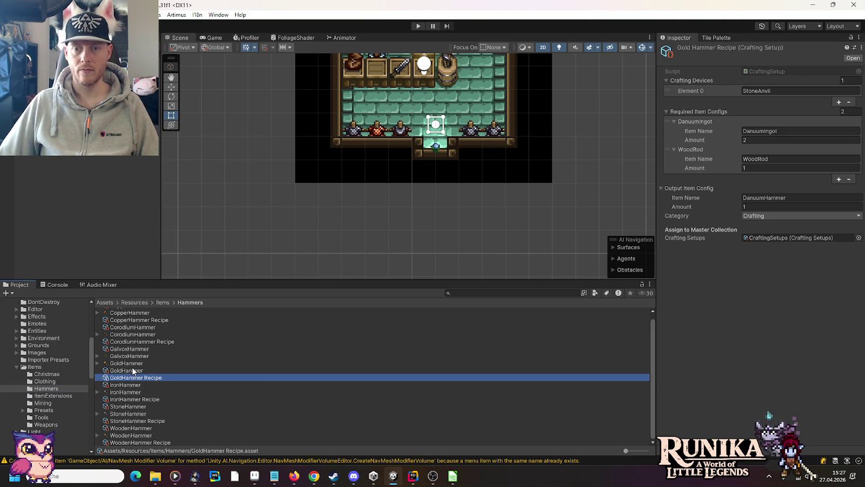
left_click(133, 371)
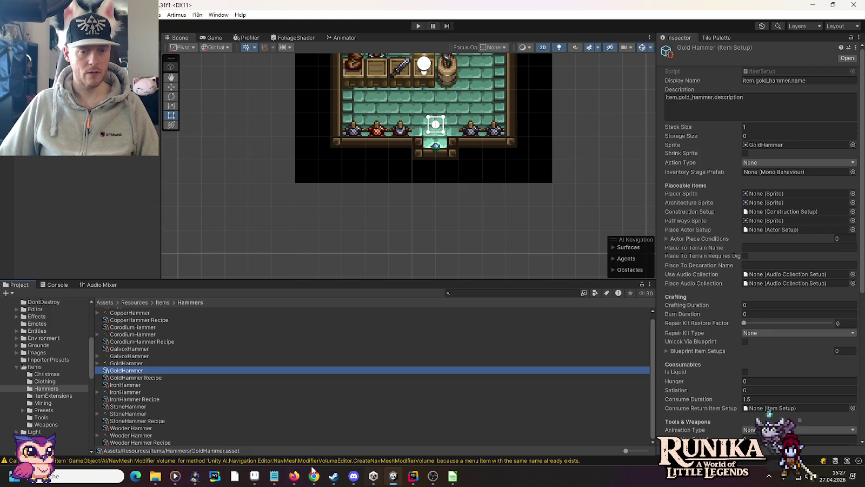
left_click(274, 476)
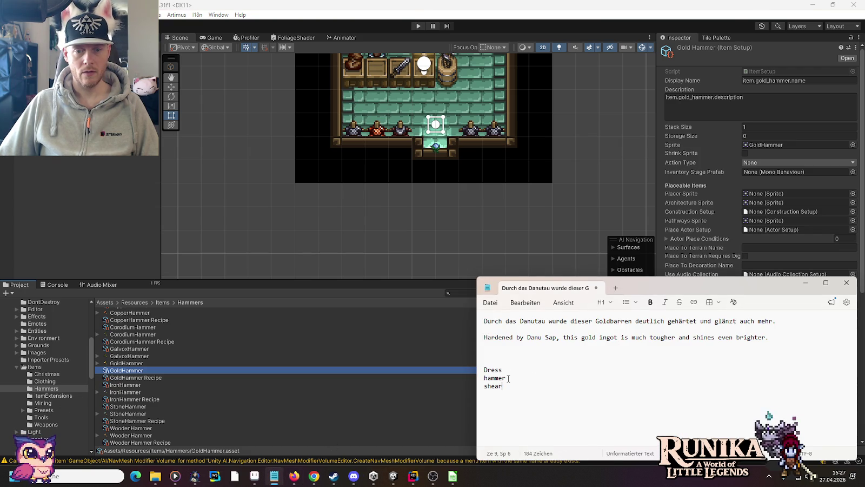
triple_click(512, 378)
key("BackSpace")
Show GoldLeavesDress's Equipment Item Options and bring the durability spreadsheet to the front
left_click(34, 366)
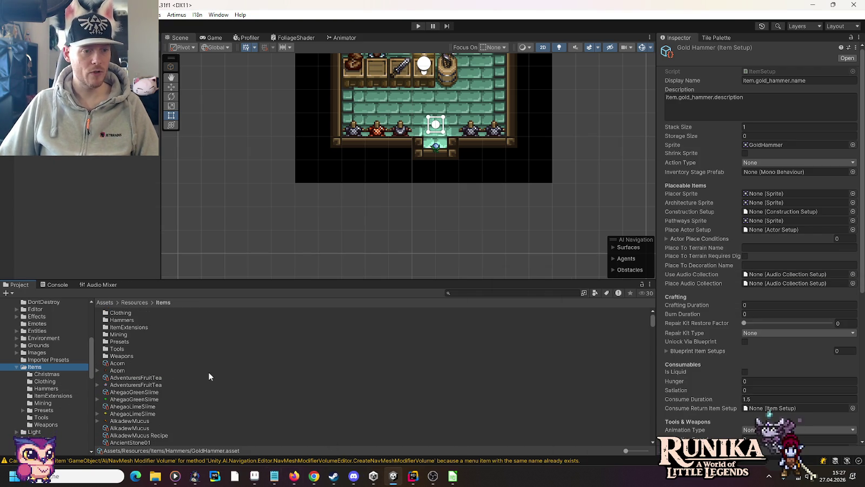
scroll(208, 372, "down", 1)
scroll(208, 372, "down", 15)
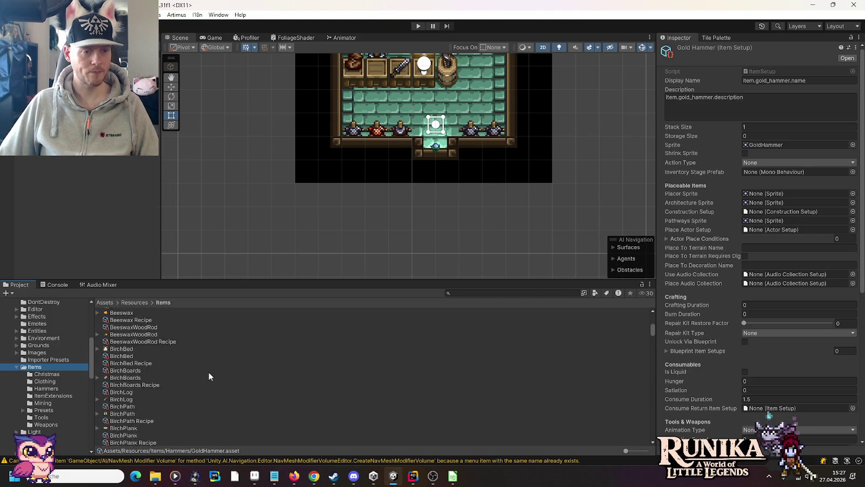
scroll(208, 372, "down", 10)
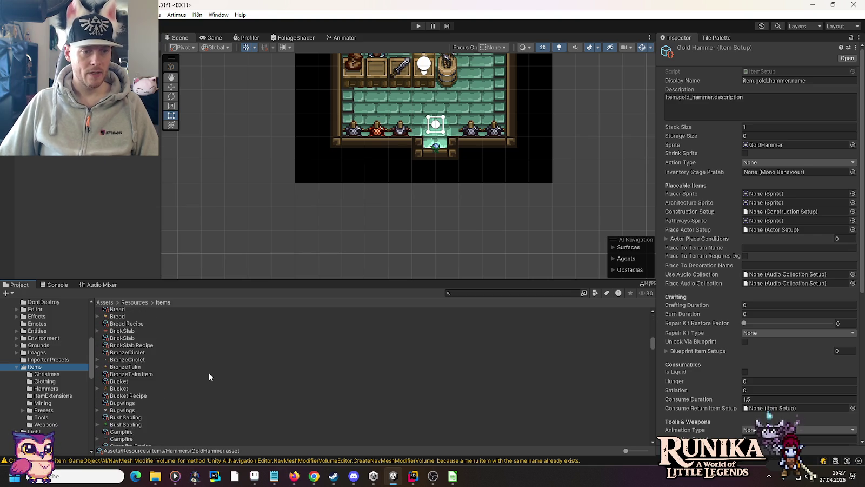
scroll(212, 377, "down", 8)
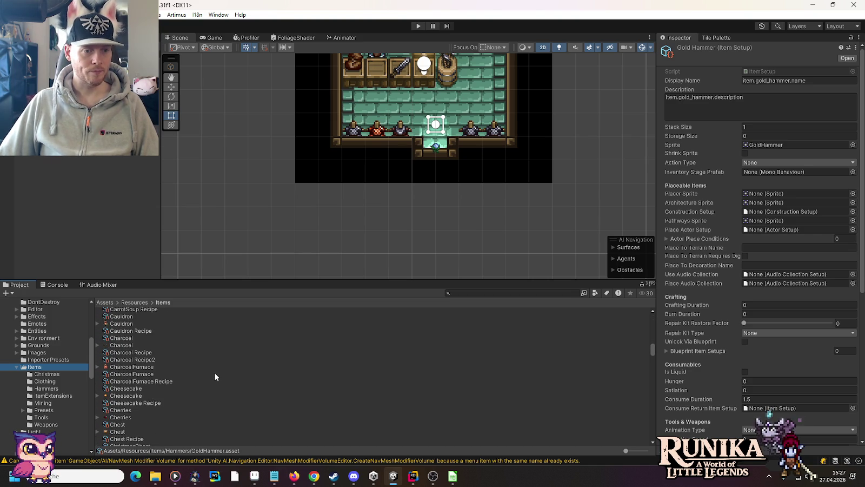
scroll(215, 372, "down", 15)
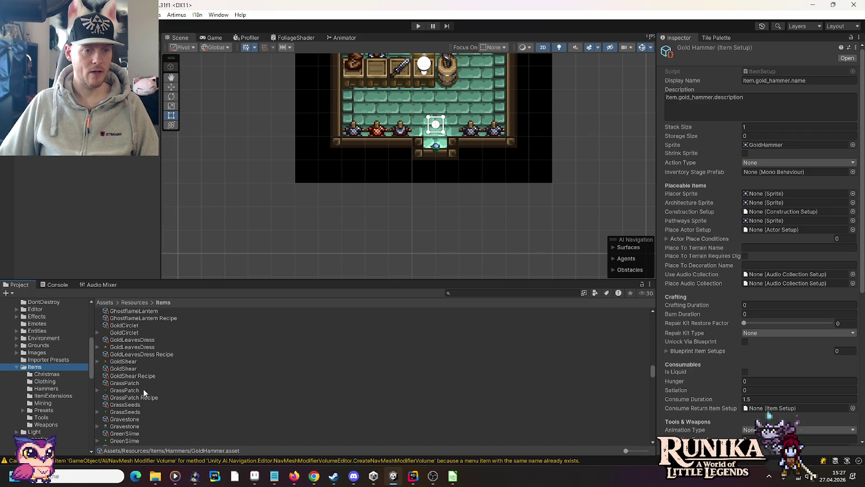
left_click(131, 339)
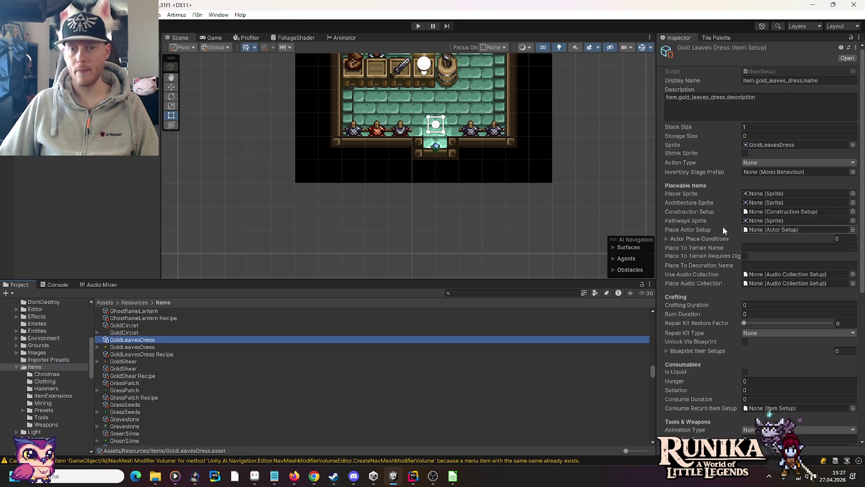
mouse_move(697, 274)
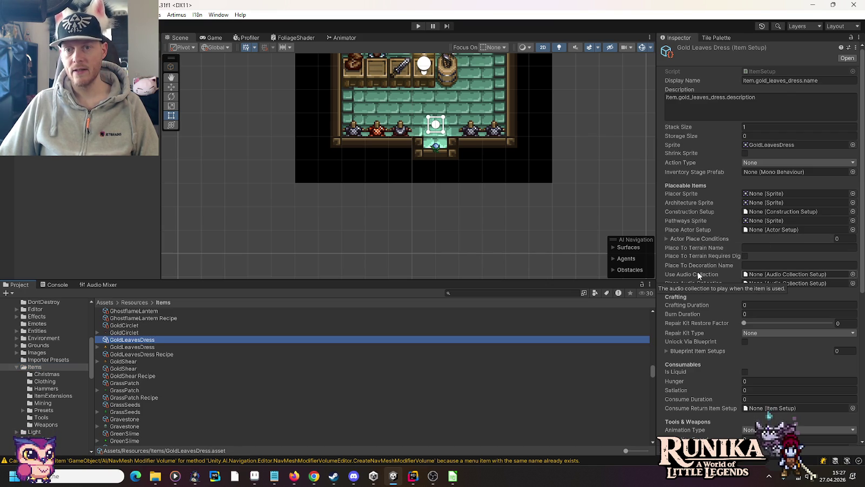
scroll(697, 274, "down", 8)
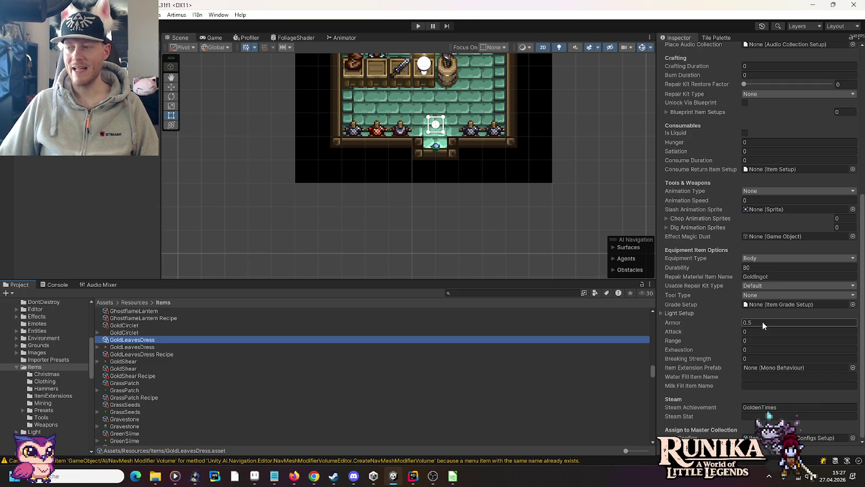
left_click(454, 474)
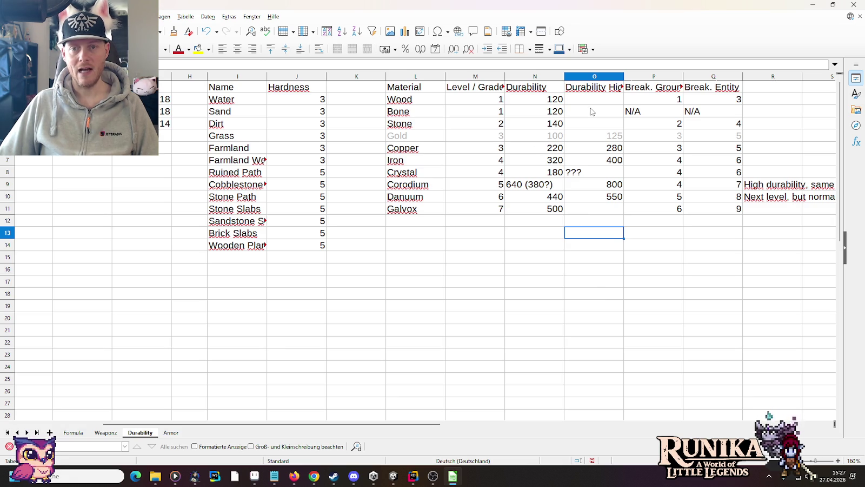
On the Armor sheet, add a Corodium row with defense 3 and durability 260
left_click_drag(331, 423, 204, 422)
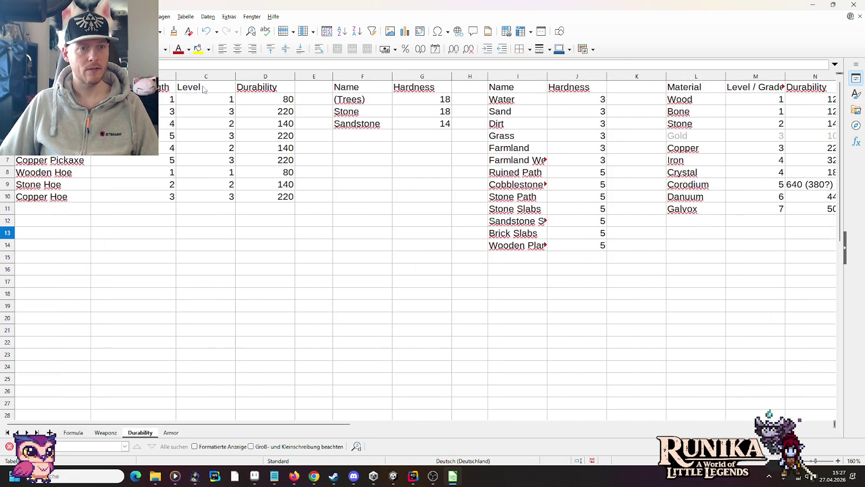
left_click(171, 433)
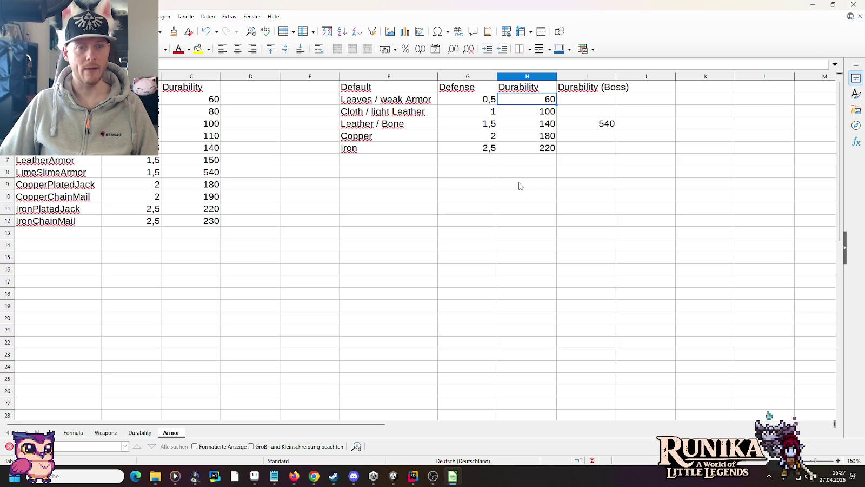
left_click(388, 165)
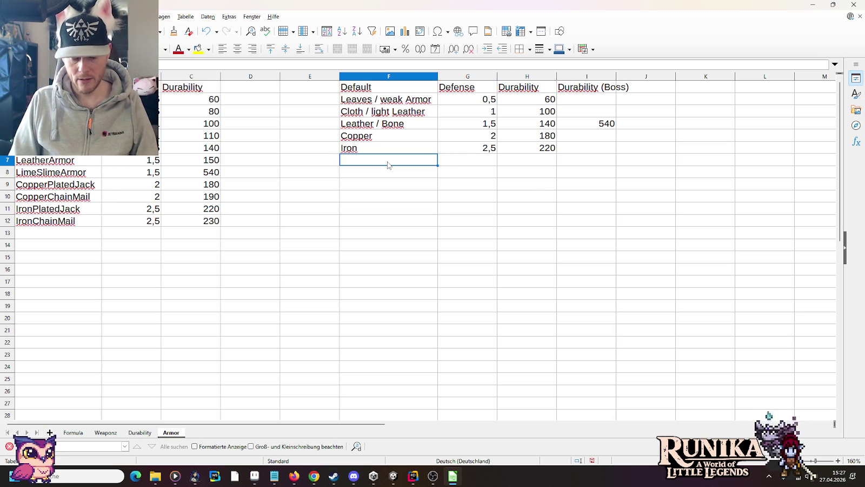
type("Corodiu")
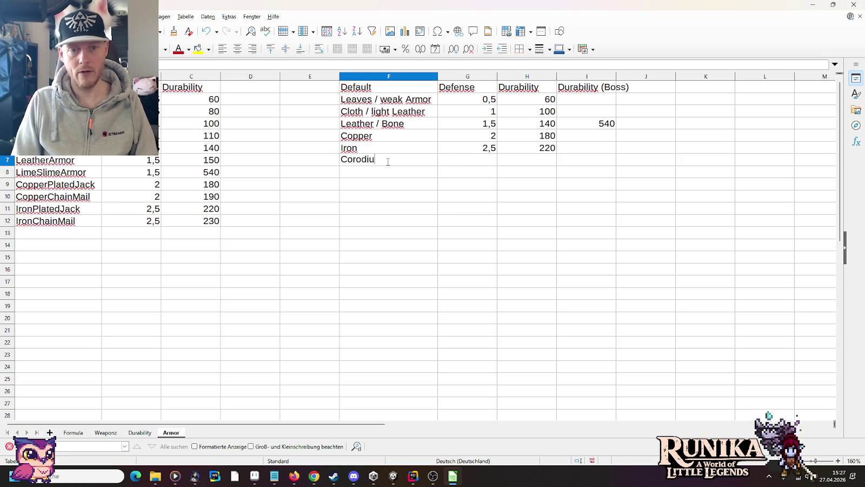
type("m")
key("Tab")
type("3")
key("Tab")
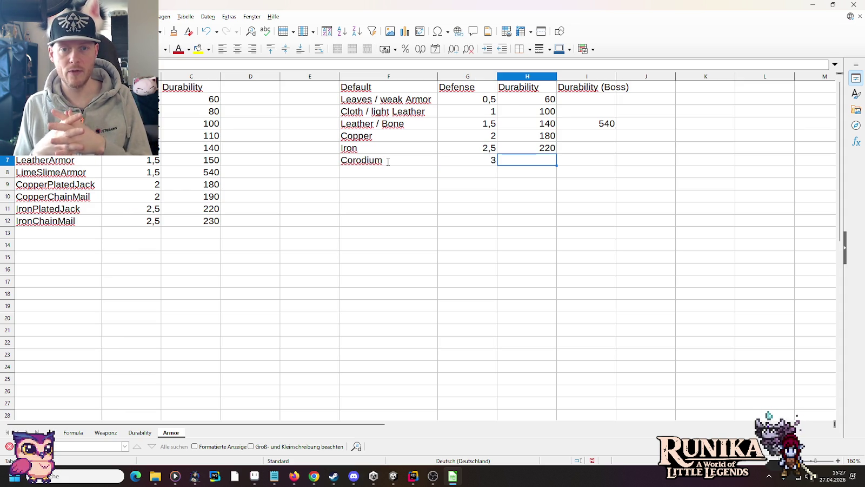
type("260")
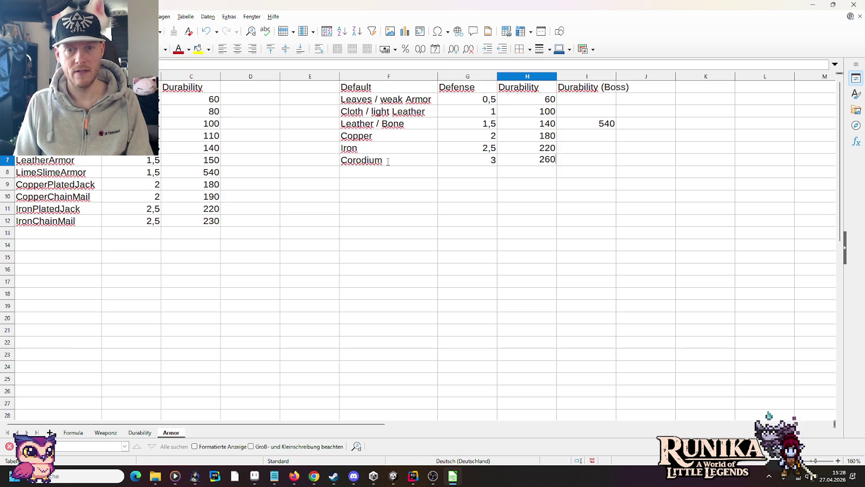
key("Return")
Add a Dauum row with defense 3,5 and durability 300, then return to Unity
type("Dauu")
key("Tab")
type("3")
key("Tab")
type("30")
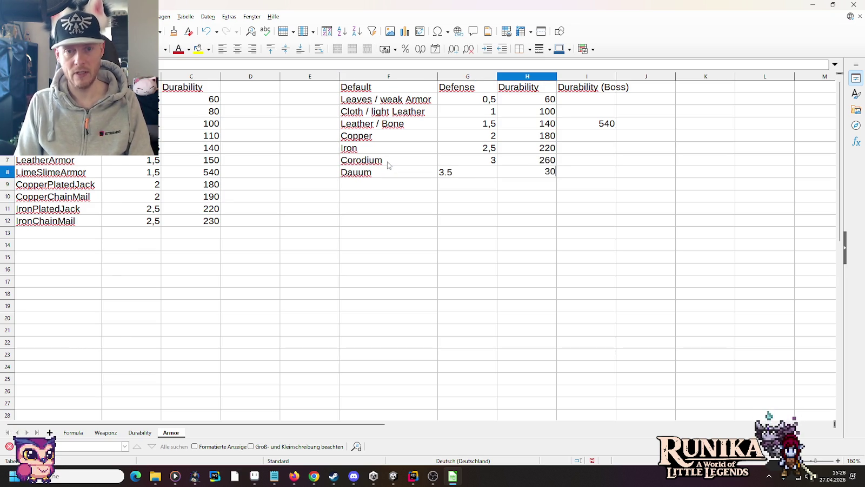
key("shift+Tab")
type("3")
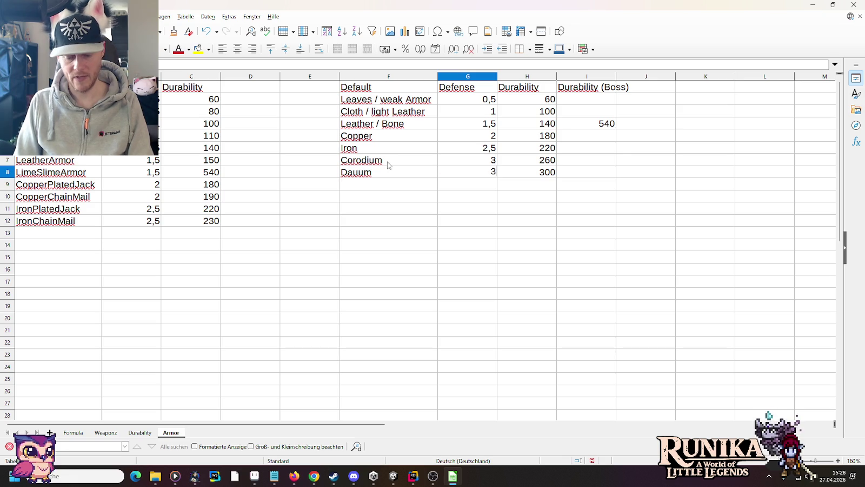
type(",5")
key("Return")
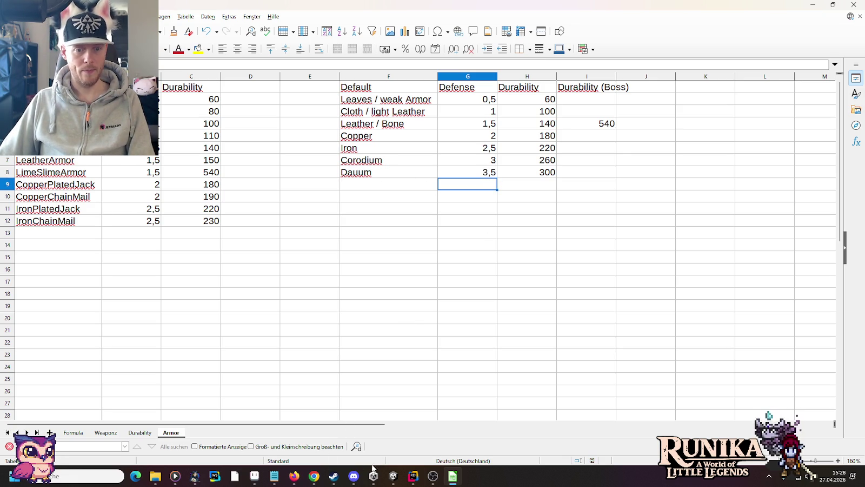
left_click(393, 476)
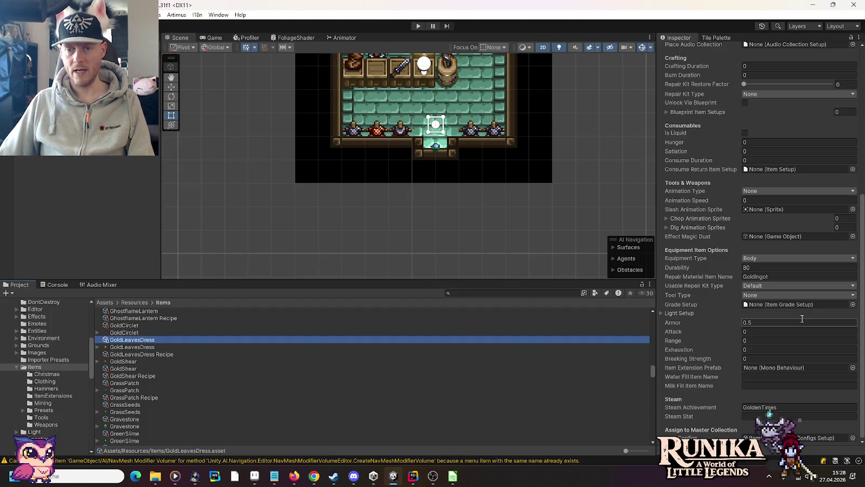
Give GoldLeavesDress armor 3.5, durability 300 and Danuum as repair material
left_click(794, 322)
type("3")
type(".5")
key("Tab")
left_click(765, 267)
type("300")
left_click(774, 277)
type("Danuum")
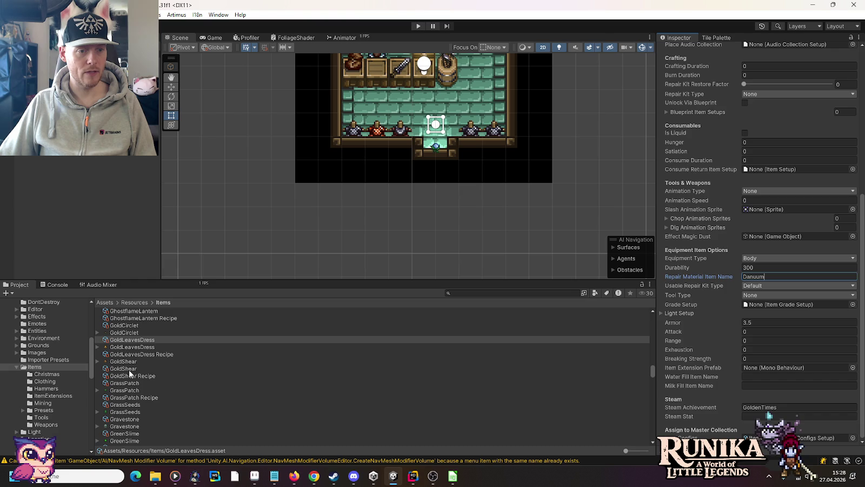
Change the GoldLeavesDress Recipe's required ingredient to Danuum
left_click(136, 354)
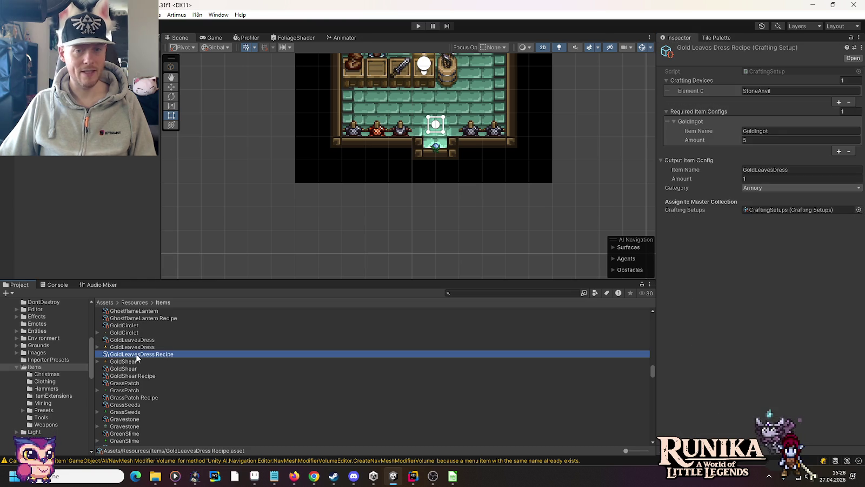
left_click(780, 130)
type("Danuum")
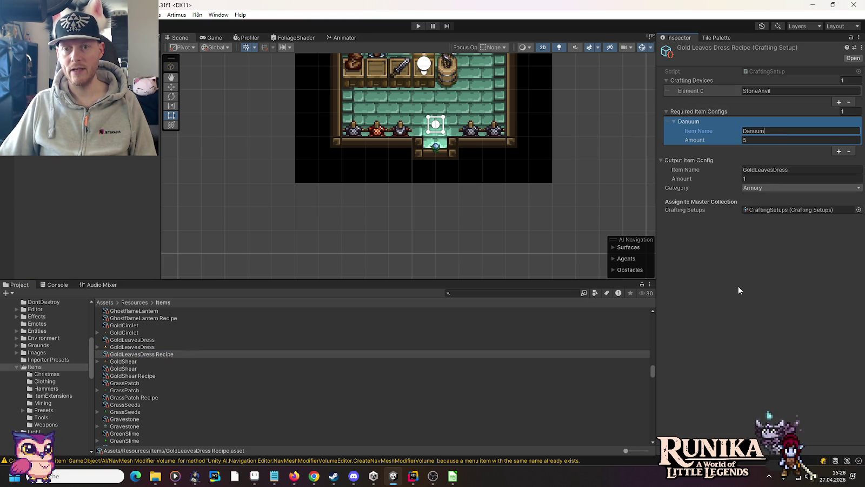
left_click(767, 169)
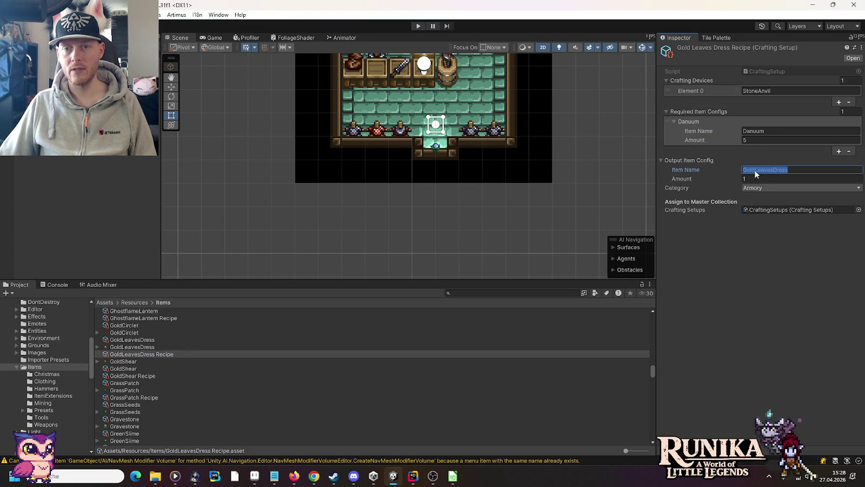
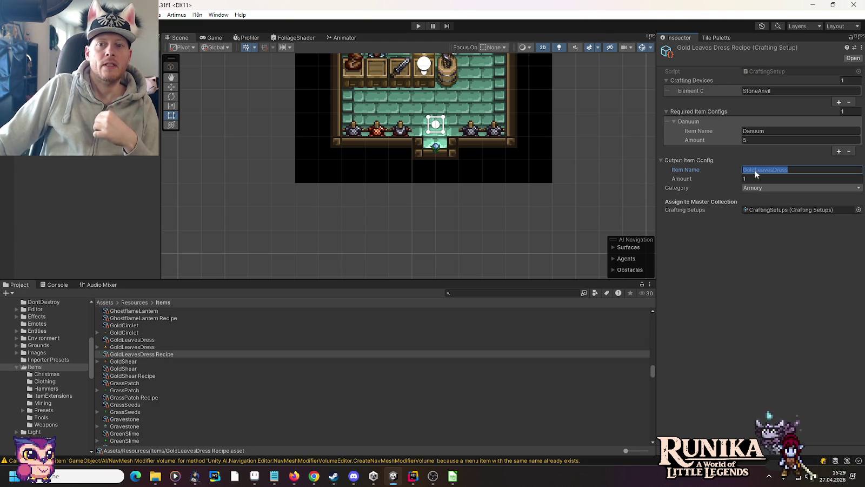
Give the GoldShear item Durability 440 and repair material item name Danuum
left_click(131, 368)
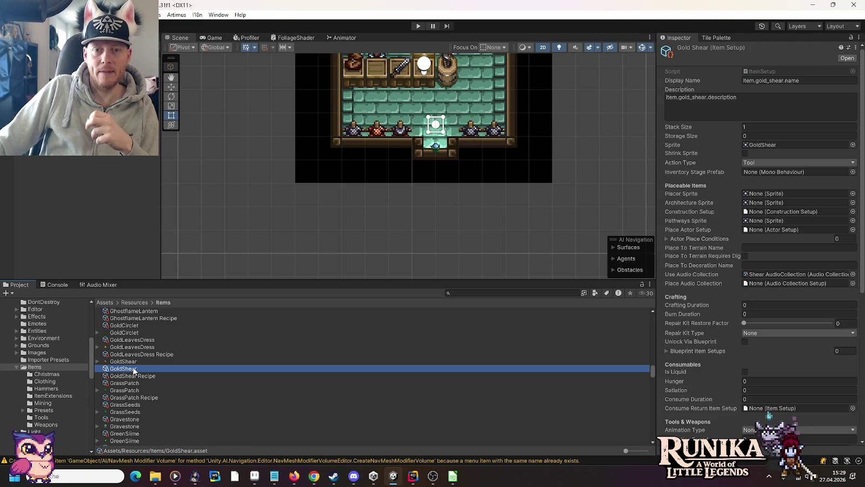
scroll(719, 262, "down", 10)
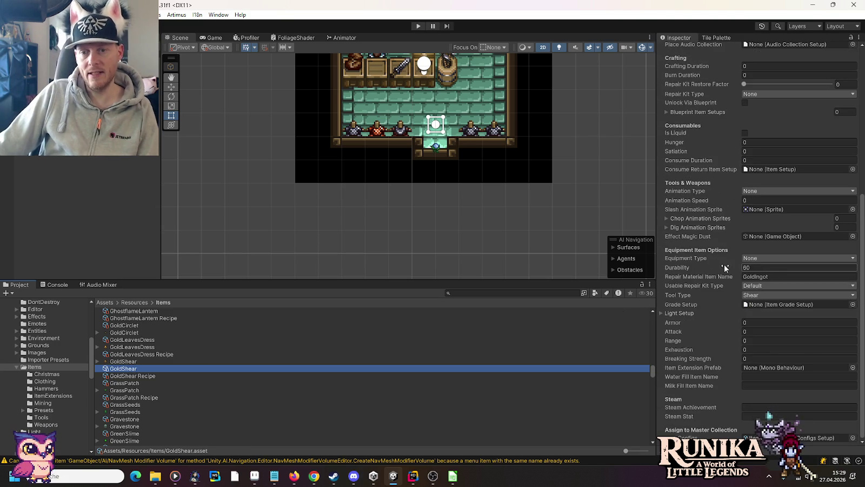
left_click(779, 271)
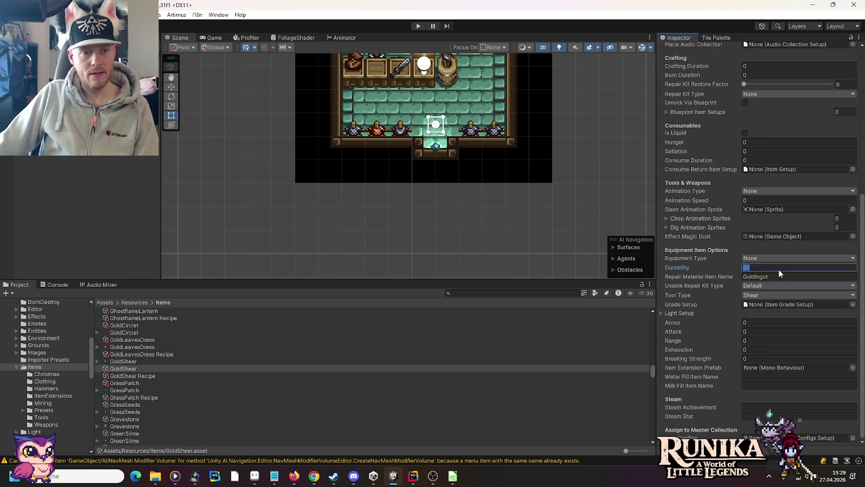
type("44")
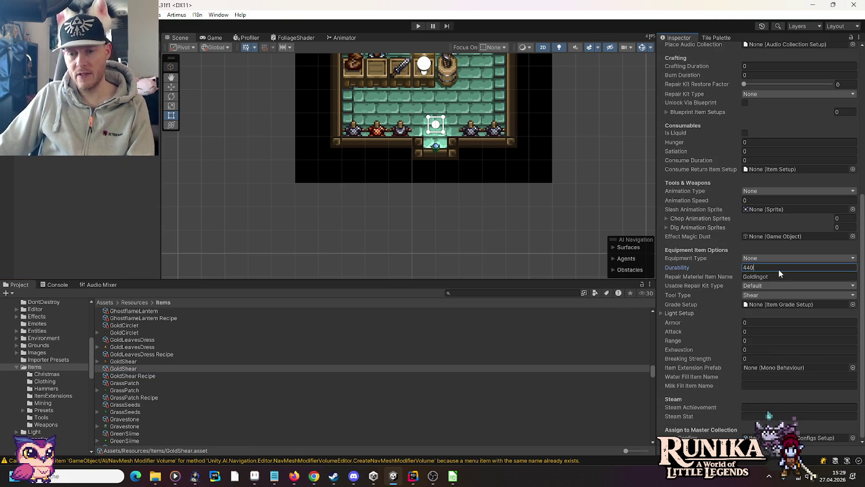
left_click(772, 277)
type("Danuum")
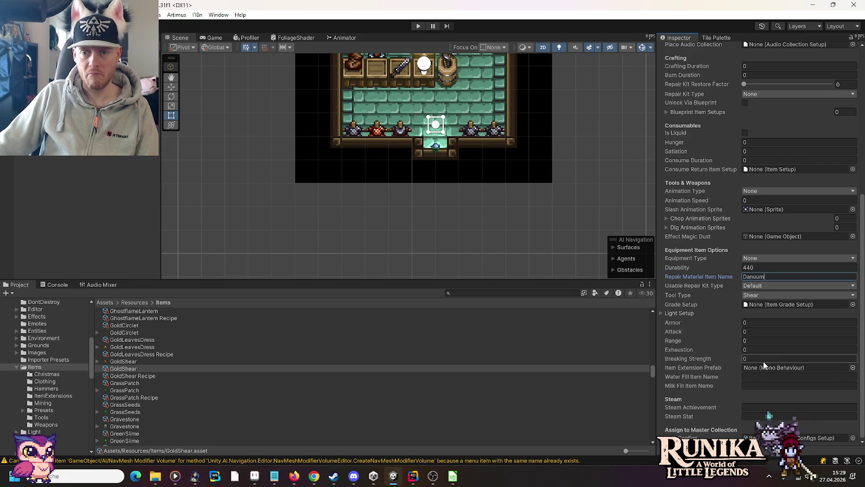
left_click(147, 376)
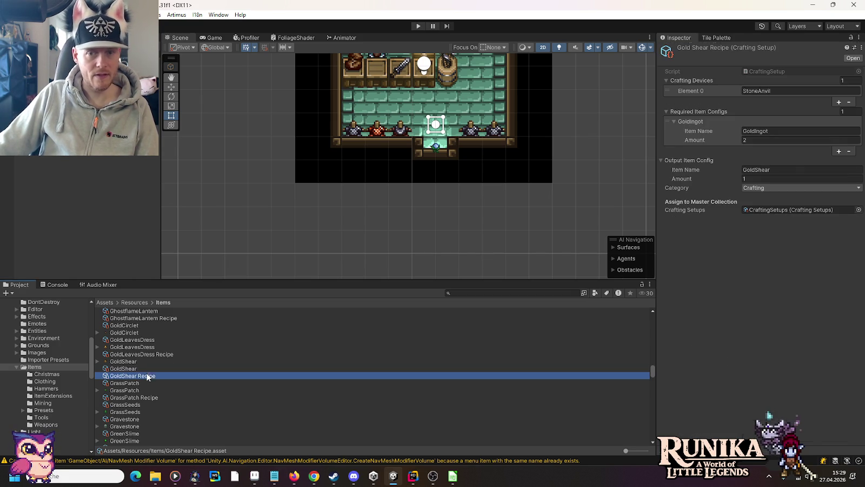
Change the GoldShear Recipe's required item name to DanuumIngot
left_click(781, 133)
type("Danuum")
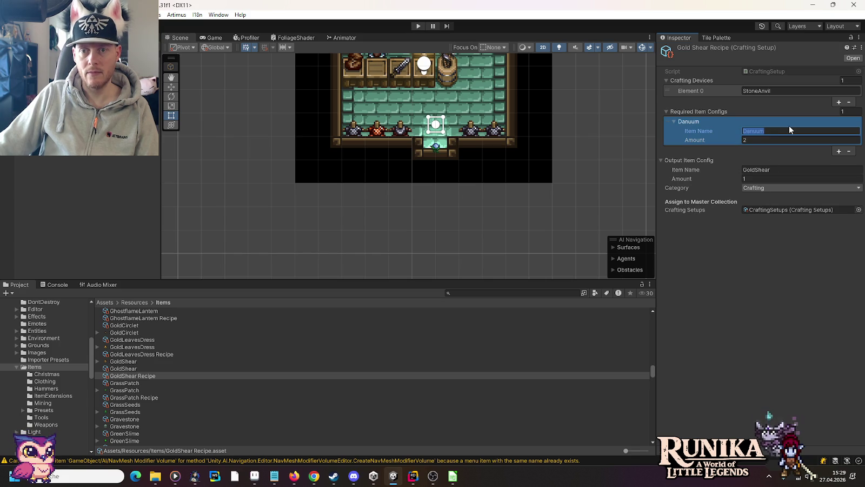
double_click(788, 129)
left_click(790, 130)
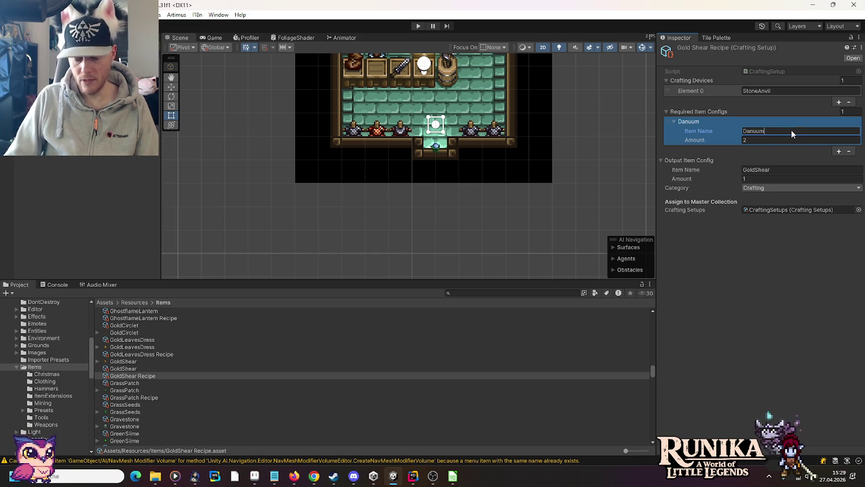
type("ingot")
key("Return")
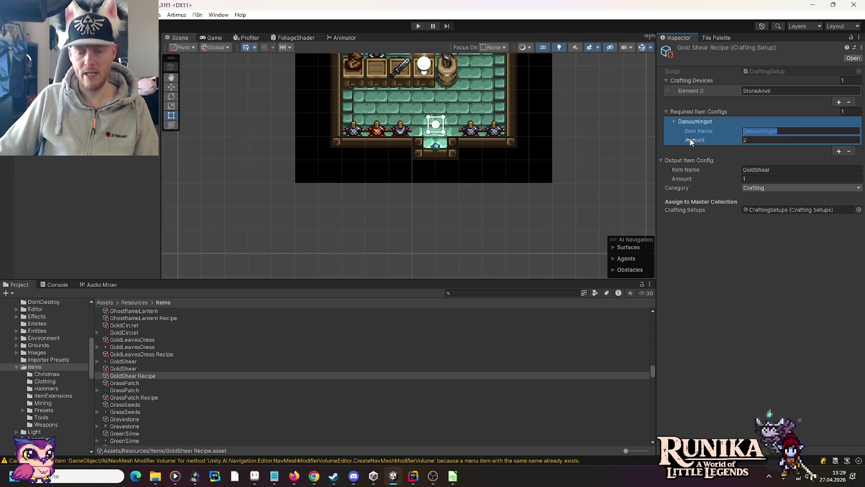
Make the GoldLeavesDress Recipe require DanuumIngot, keeping GoldLeavesDress as its output name
left_click(153, 355)
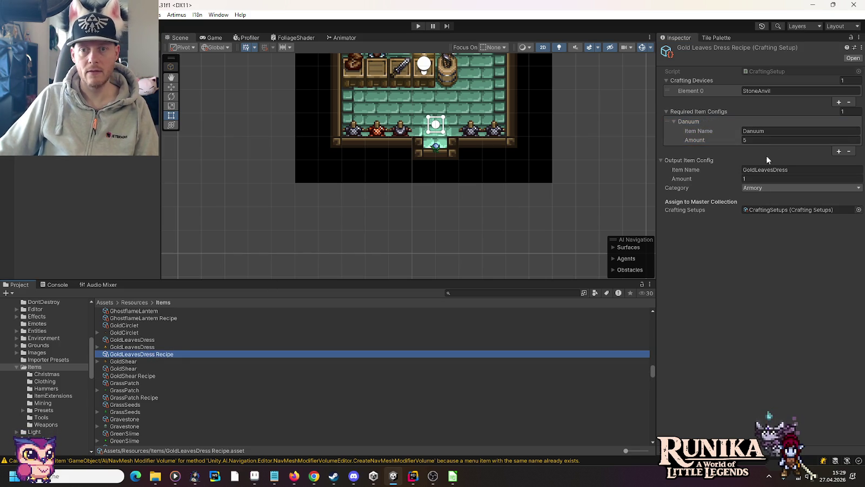
left_click(761, 131)
left_click(759, 290)
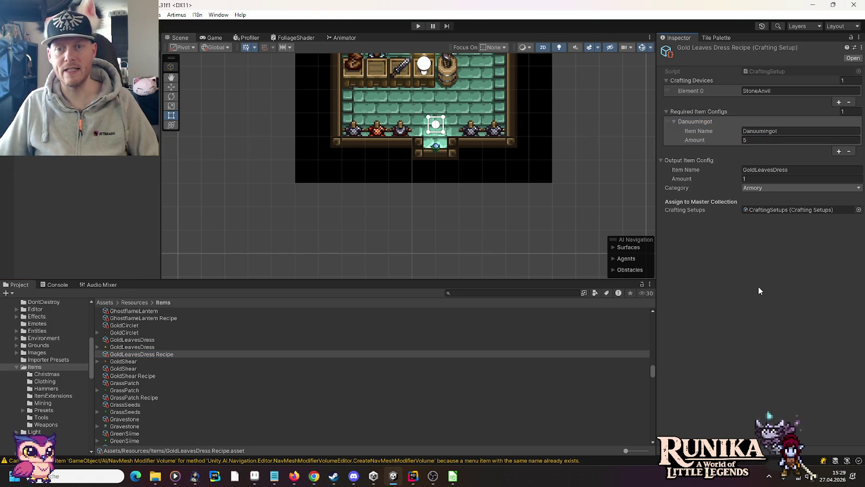
left_click(755, 169)
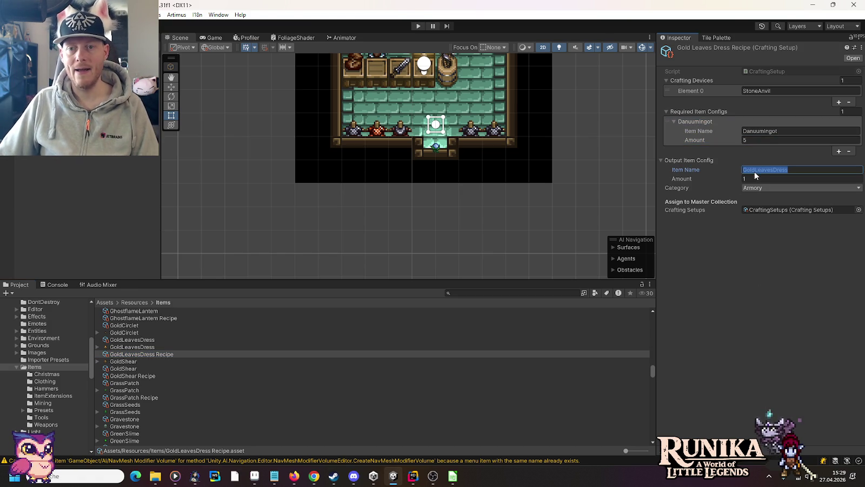
left_click(755, 170)
left_click_drag(756, 169, 720, 166)
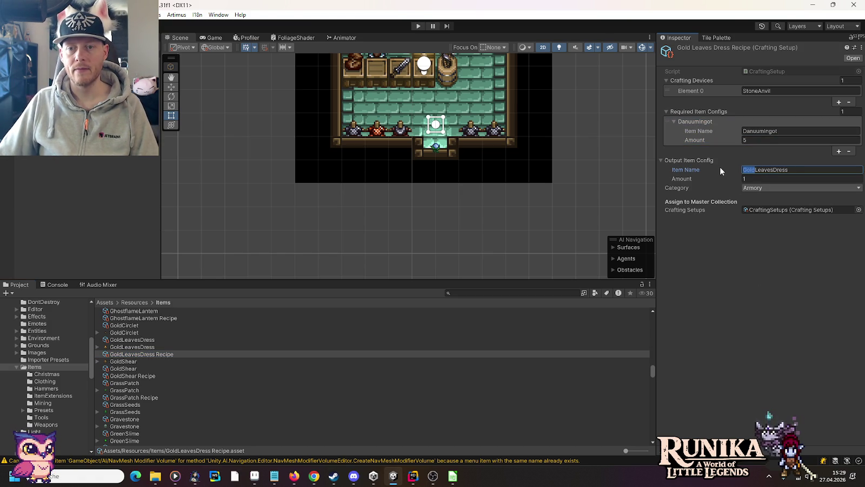
mouse_move(412, 476)
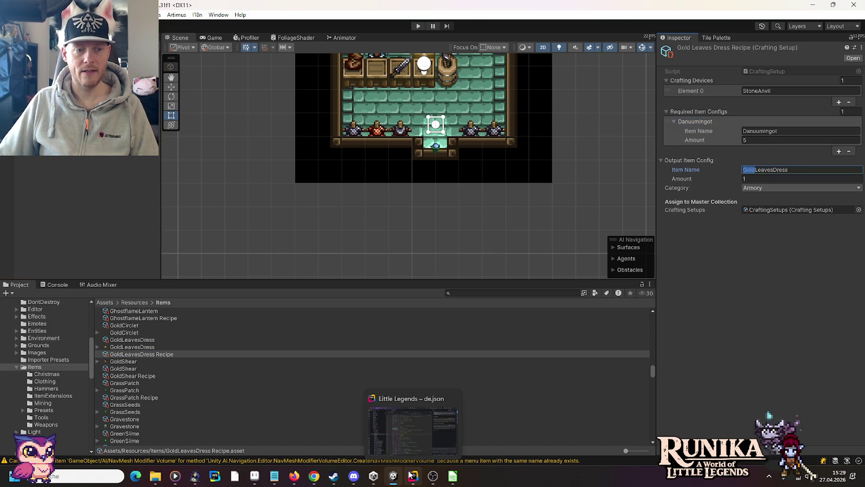
left_click(724, 356)
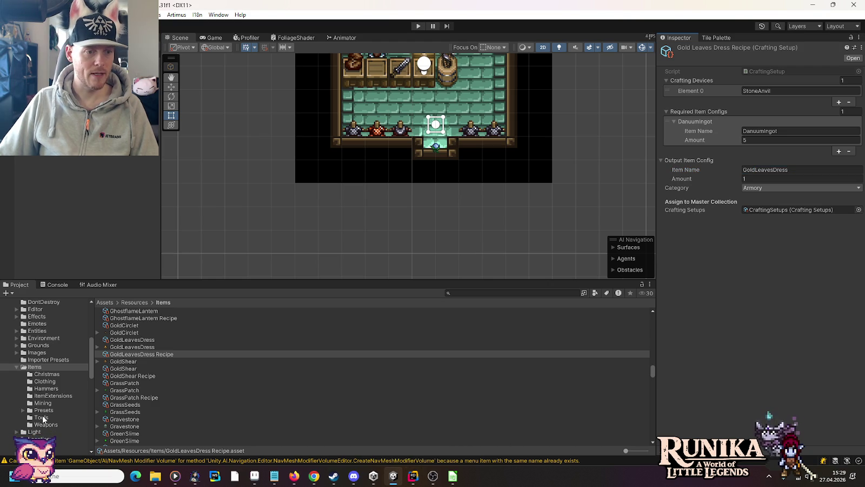
left_click(46, 388)
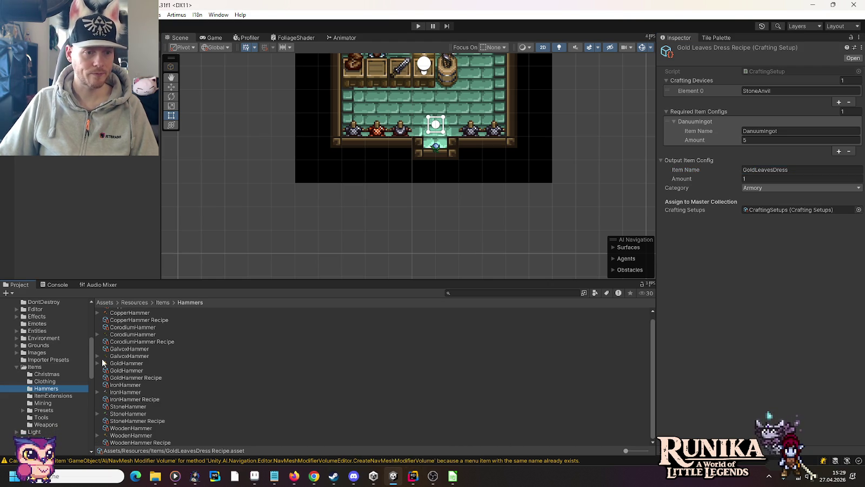
Replace the Danuum prefix with Gold in the GoldHammer Recipe's output item name
left_click(137, 377)
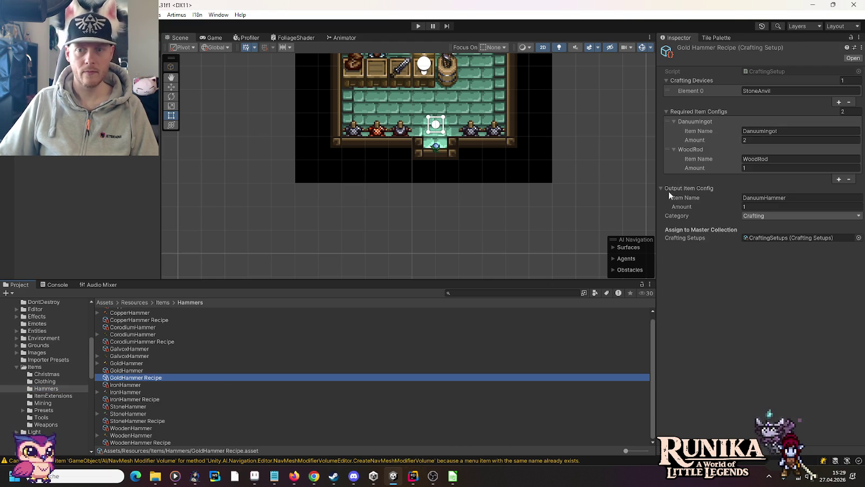
left_click(772, 198)
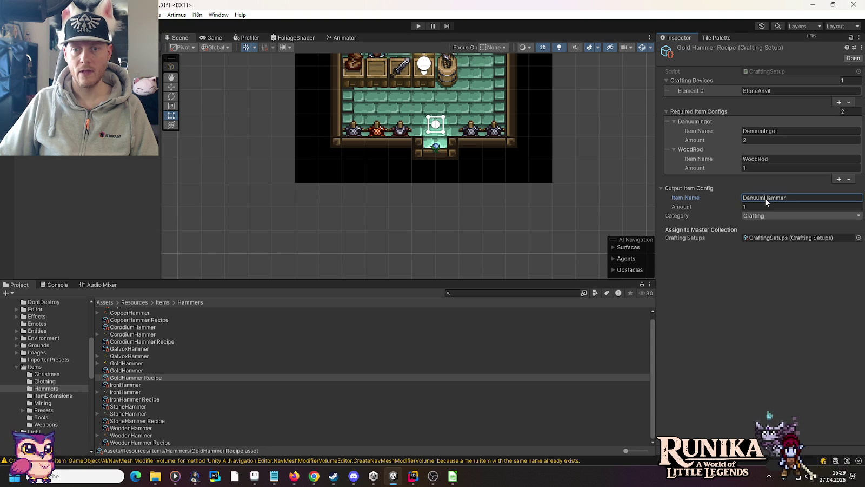
left_click_drag(765, 198, 712, 194)
type("Gold")
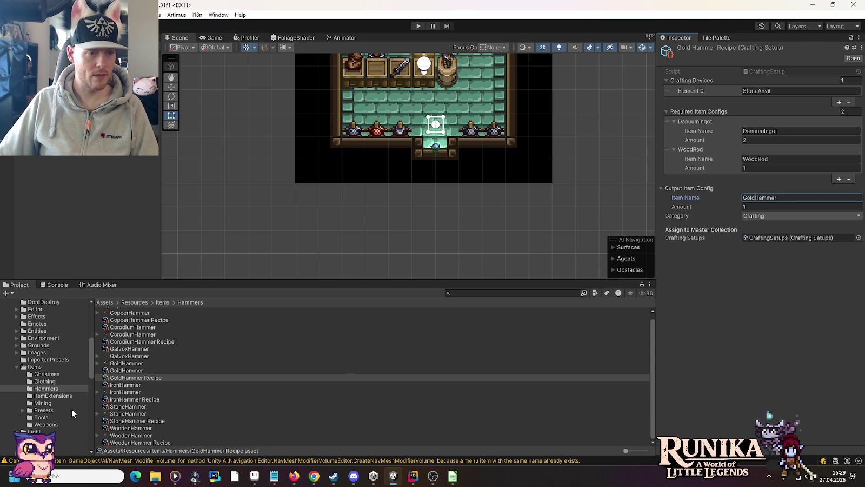
In the Tools folder, change the GoldAxe Recipe's output name prefix from Danuum to Gold
left_click(41, 417)
scroll(140, 409, "down", 2)
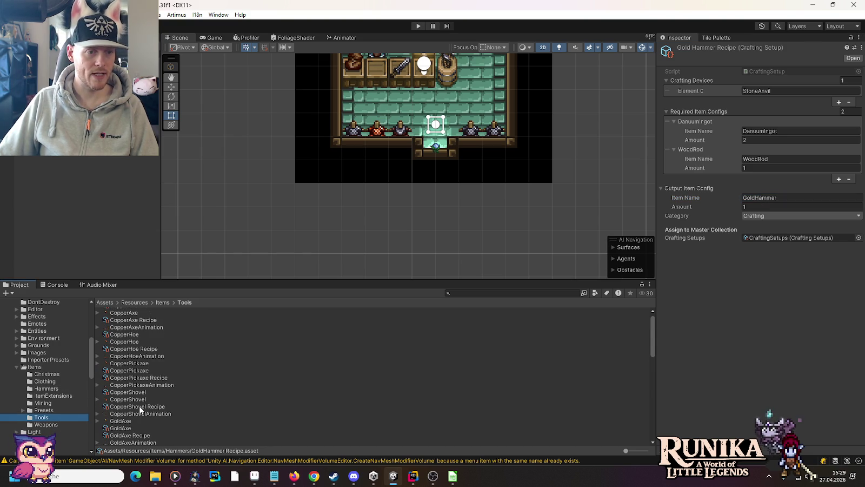
scroll(139, 410, "down", 2)
scroll(139, 405, "down", 1)
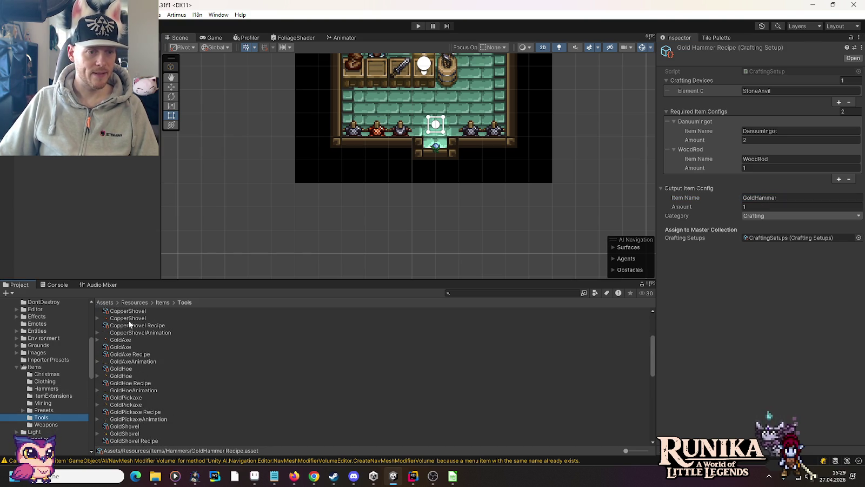
left_click(129, 355)
left_click(762, 197)
key("BackSpace")
key("BackSpace")
key("BackSpace")
type("Gold")
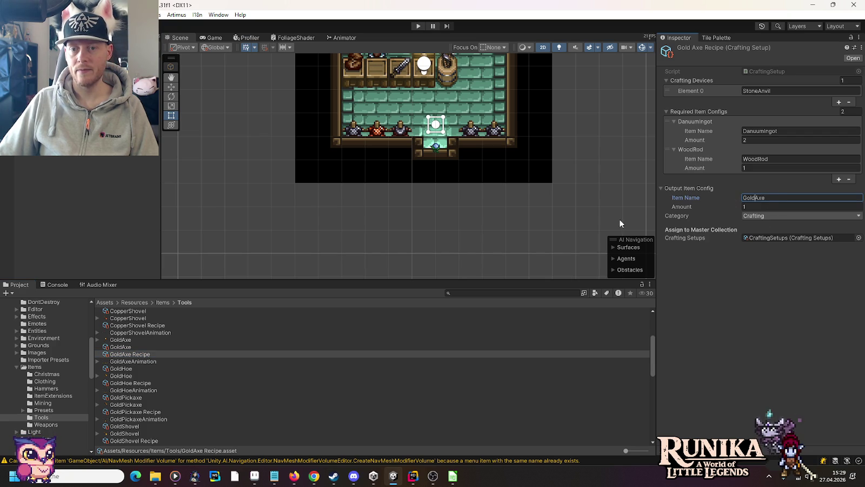
Set the GoldHoe and GoldPickaxe recipes' output names to GoldHoe and GoldPickaxe
left_click(142, 383)
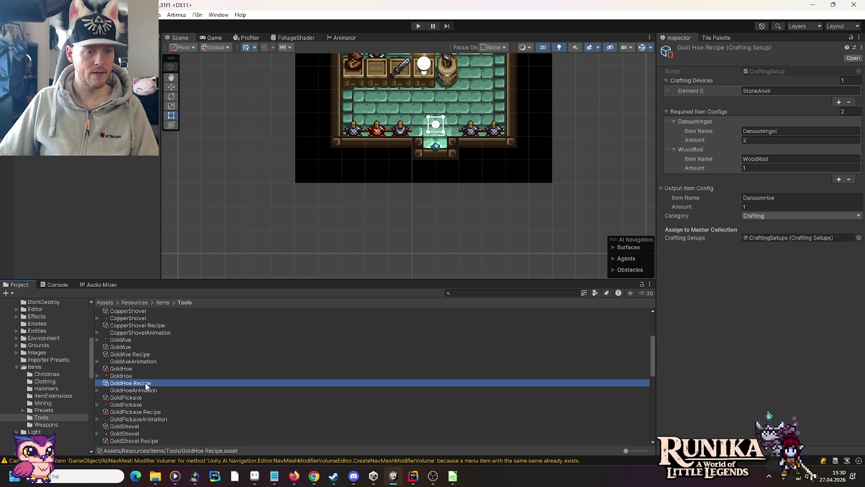
left_click(769, 198)
left_click(764, 195)
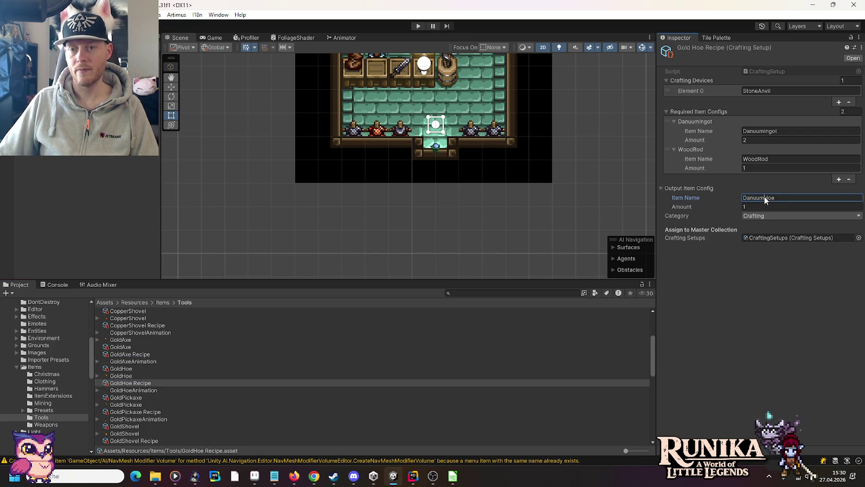
key("BackSpace")
key("BackSpace")
key("BackSpace")
type("Gold")
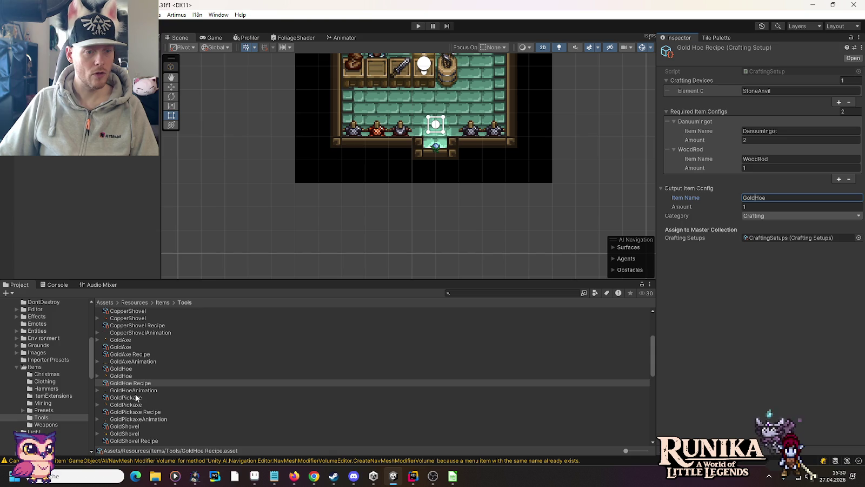
left_click(130, 412)
left_click(764, 197)
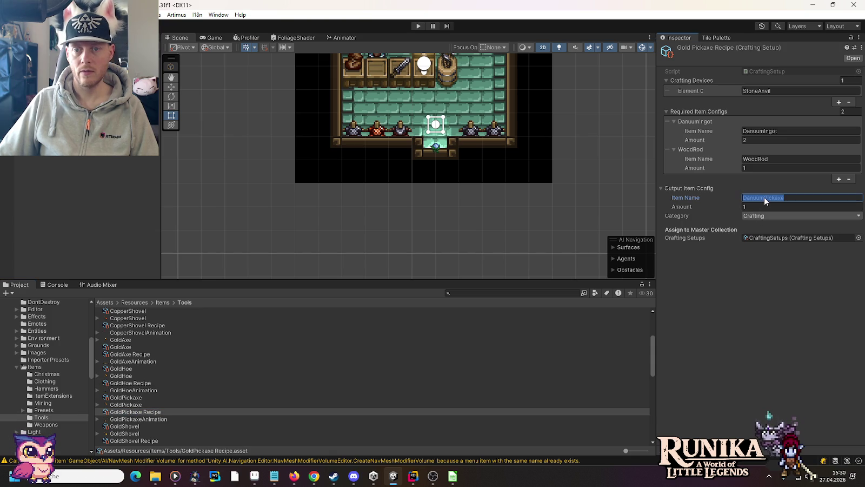
key("BackSpace")
key("BackSpace")
key("BackSpace")
type("Gold")
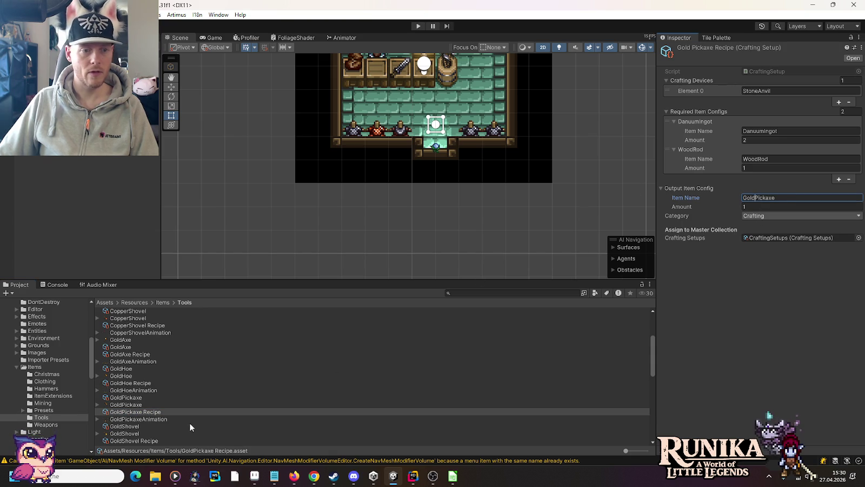
Set the GoldShovel Recipe's output item name to GoldShovel
scroll(133, 431, "down", 1)
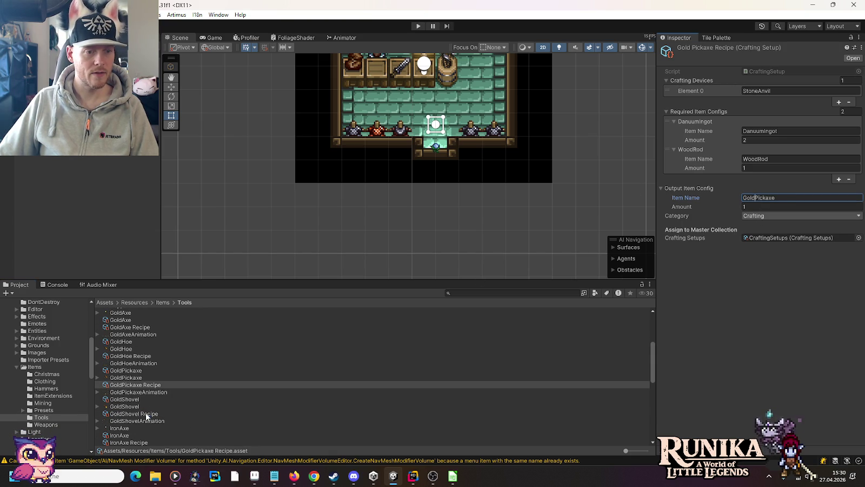
left_click(146, 413)
left_click(765, 196)
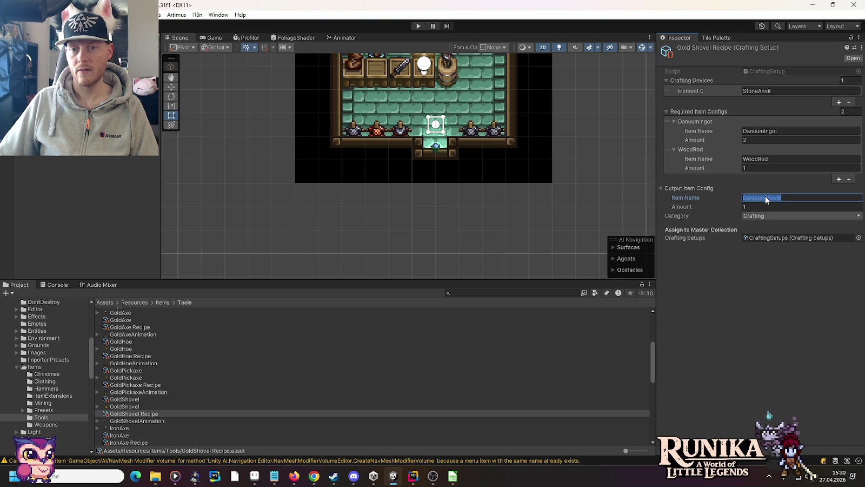
key("BackSpace")
key("BackSpace")
key("BackSpace")
type("Gold")
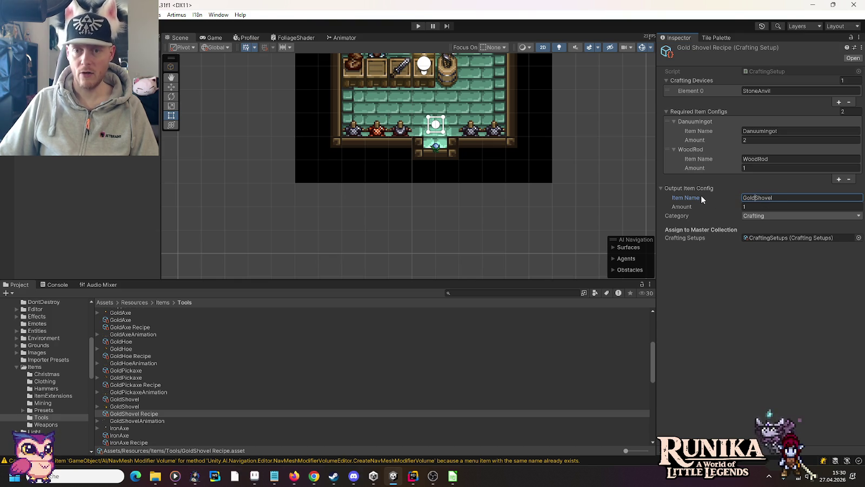
left_click(47, 424)
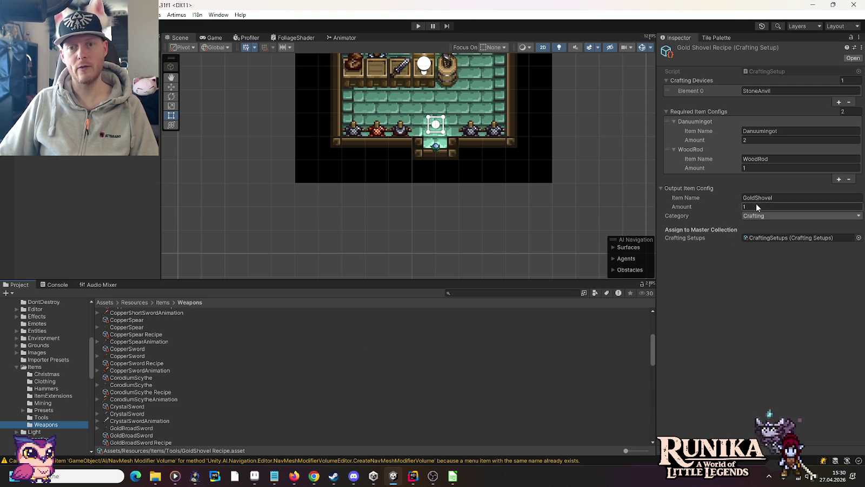
Change the GoldBroadSword Recipe's output item name from DanuumBroadSword to GoldBroadSword
scroll(163, 403, "down", 2)
scroll(162, 403, "down", 4)
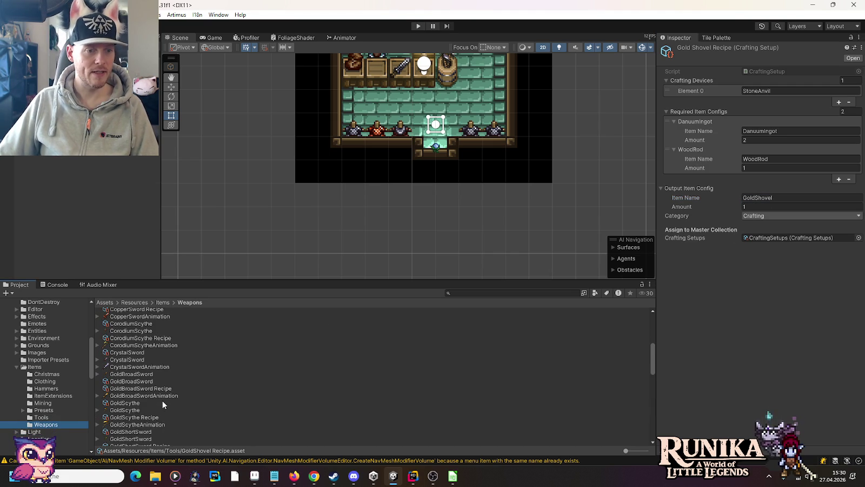
scroll(162, 403, "down", 4)
scroll(163, 401, "up", 4)
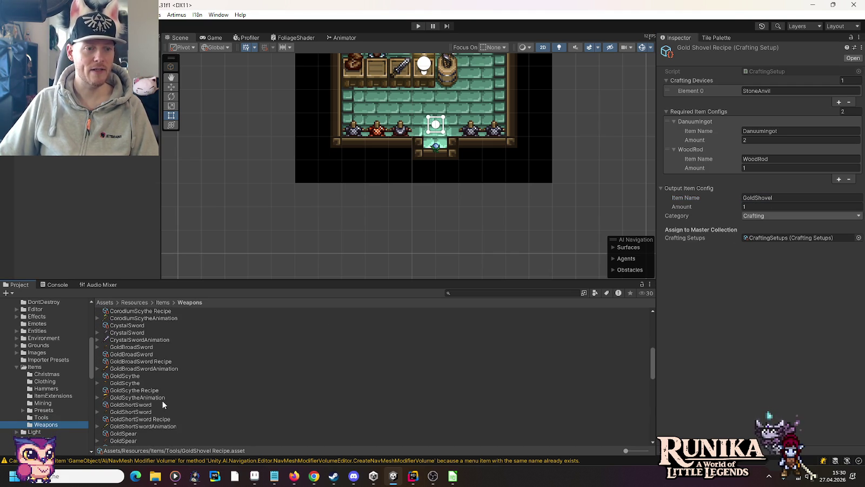
left_click(136, 355)
left_click(135, 362)
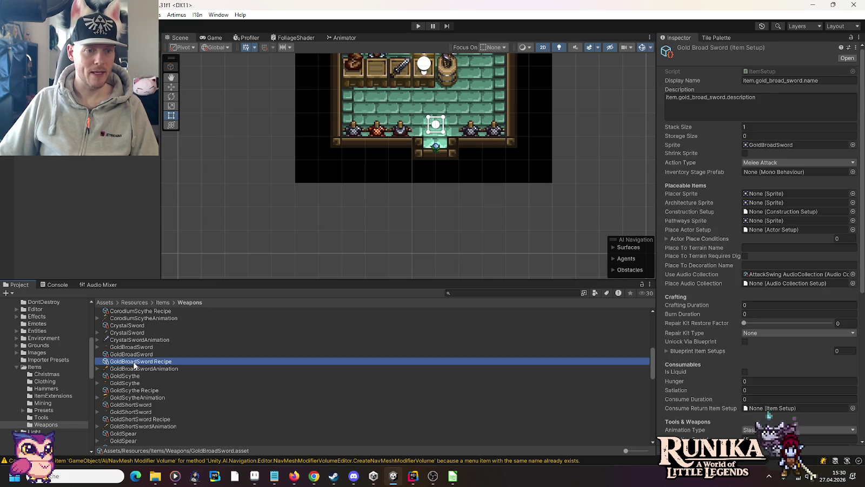
left_click(762, 196)
left_click(764, 195)
key("BackSpace")
key("BackSpace")
key("BackSpace")
type("GoldBroadSword")
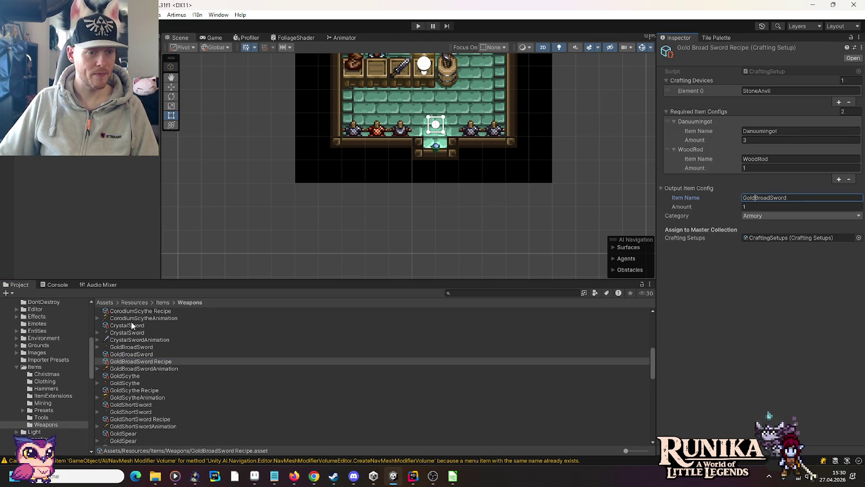
Set the GoldScythe and GoldShortSword recipes' output names to GoldScythe and GoldShortSword
left_click(153, 391)
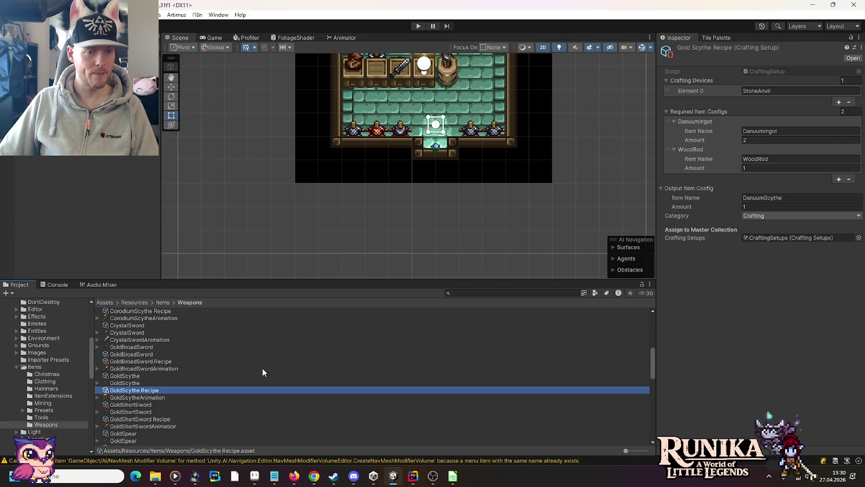
left_click(762, 199)
left_click_drag(764, 198, 699, 199)
type("Gold")
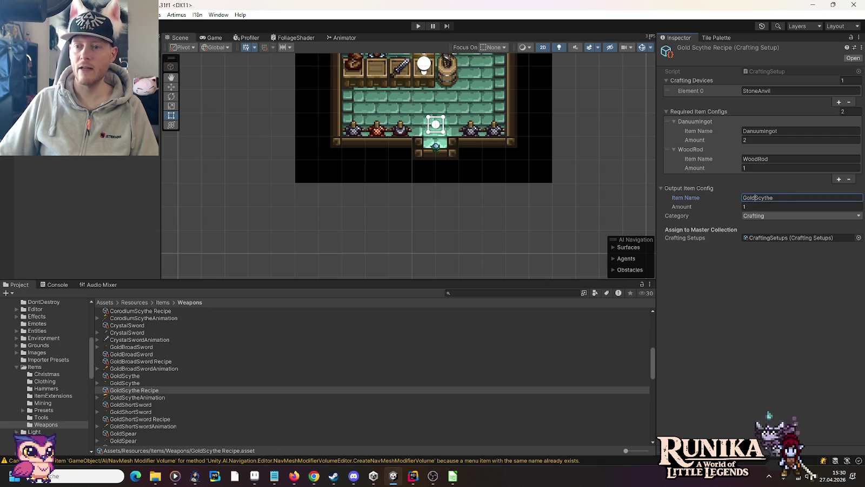
left_click(168, 420)
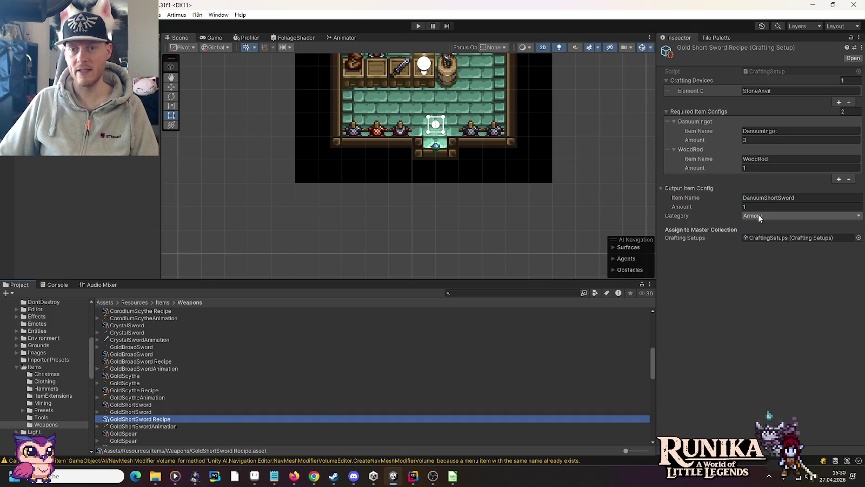
left_click(763, 198)
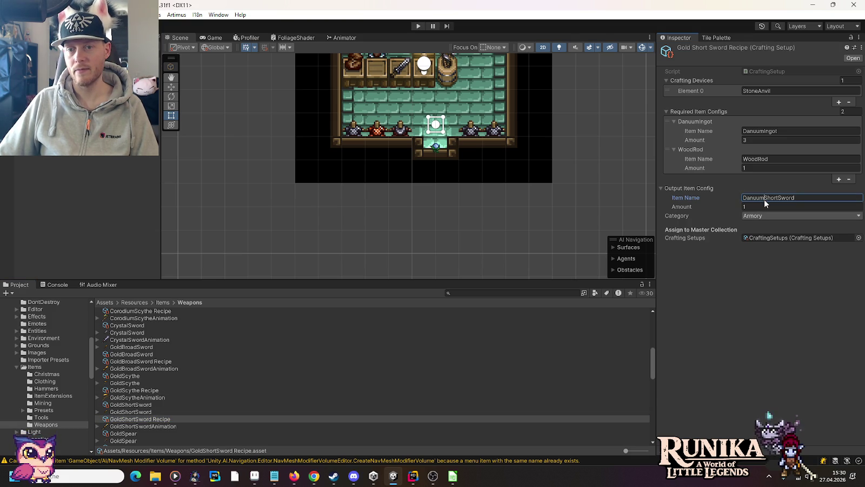
type("Gold")
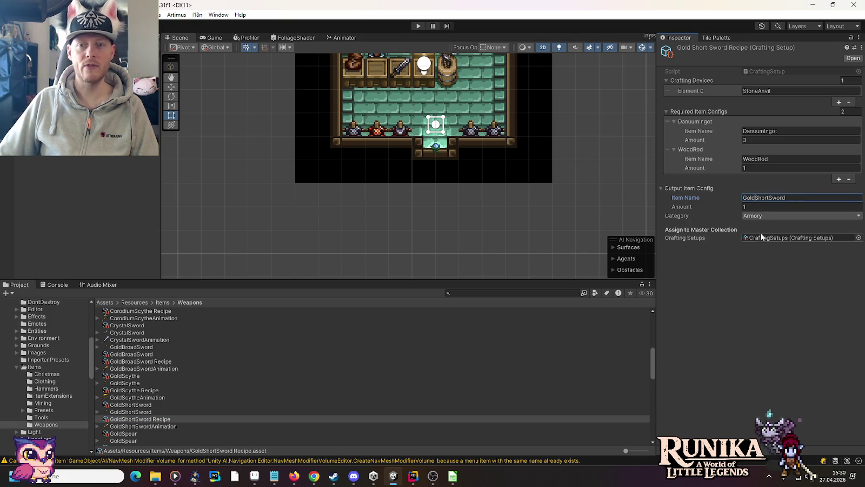
left_click(781, 158)
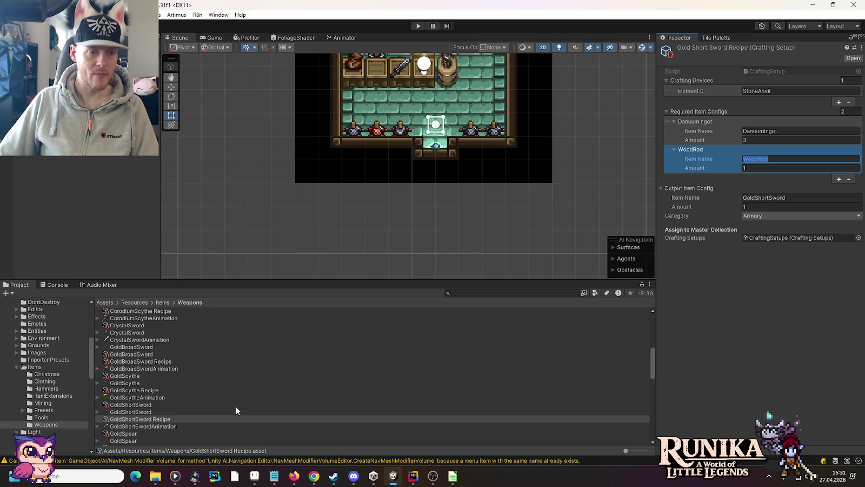
Set the GoldSpear and GoldSword recipes' output names to GoldSpear and GoldSword
scroll(230, 407, "down", 3)
left_click(145, 395)
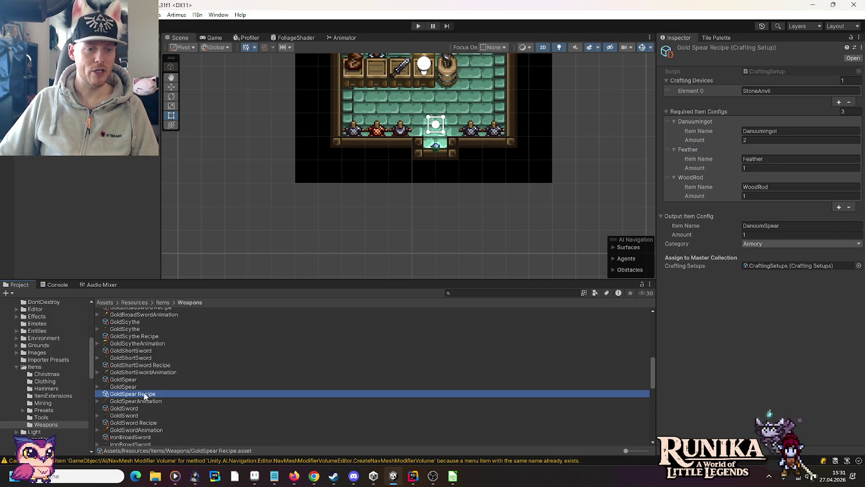
left_click(779, 226)
left_click_drag(763, 226, 683, 230)
type("Gold")
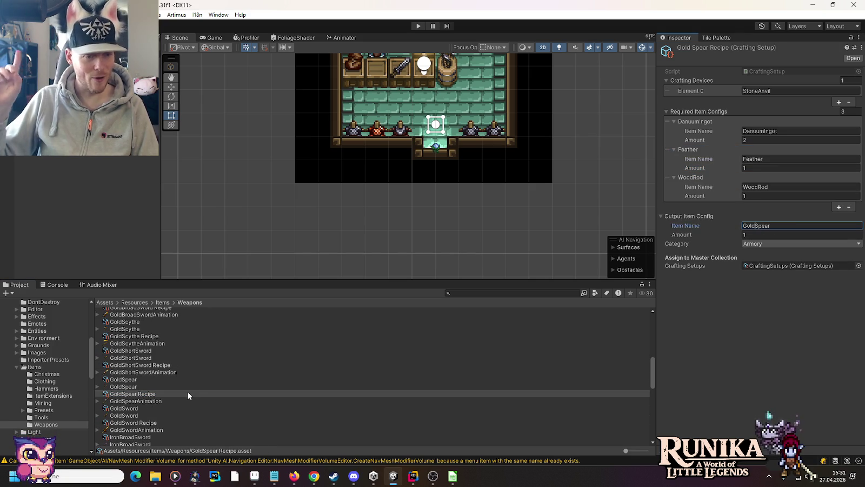
left_click(147, 423)
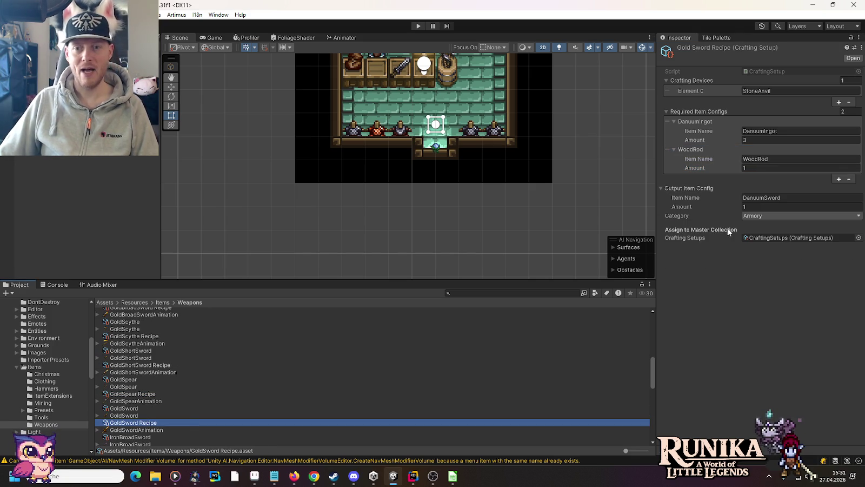
left_click(768, 195)
type("Gold")
scroll(163, 394, "down", 2)
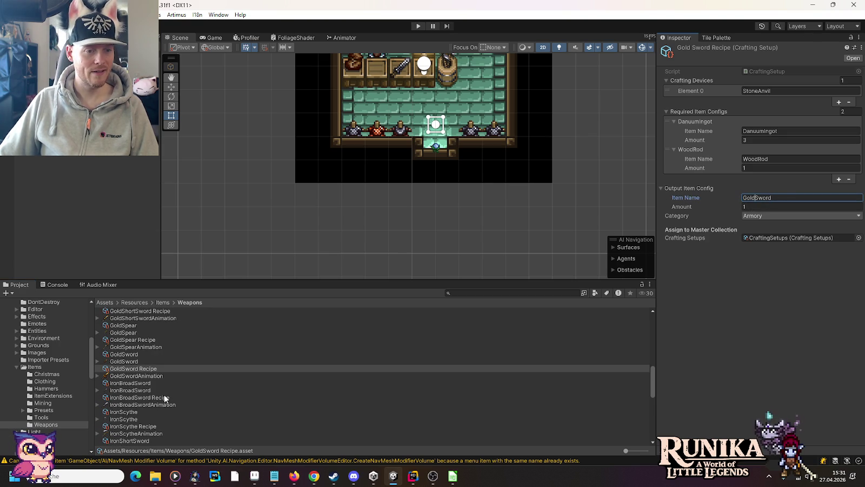